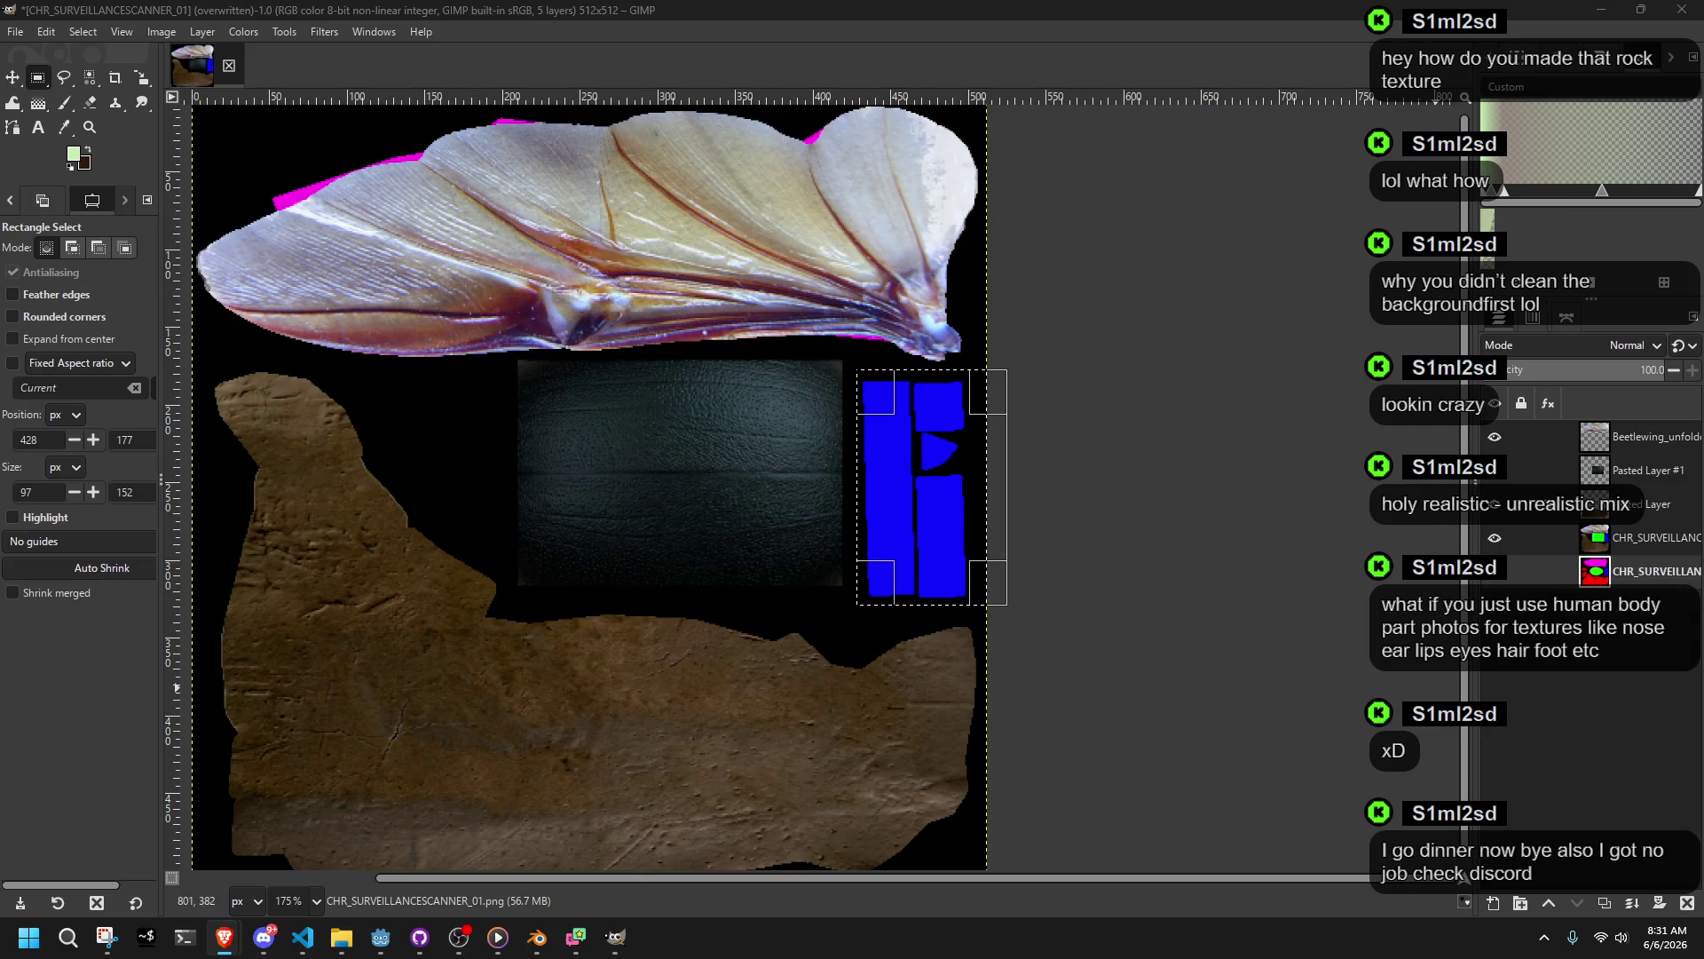
Step: Check the desktop display settings and move the Textures folder window up and left
left_click(616, 937)
right_click(615, 405)
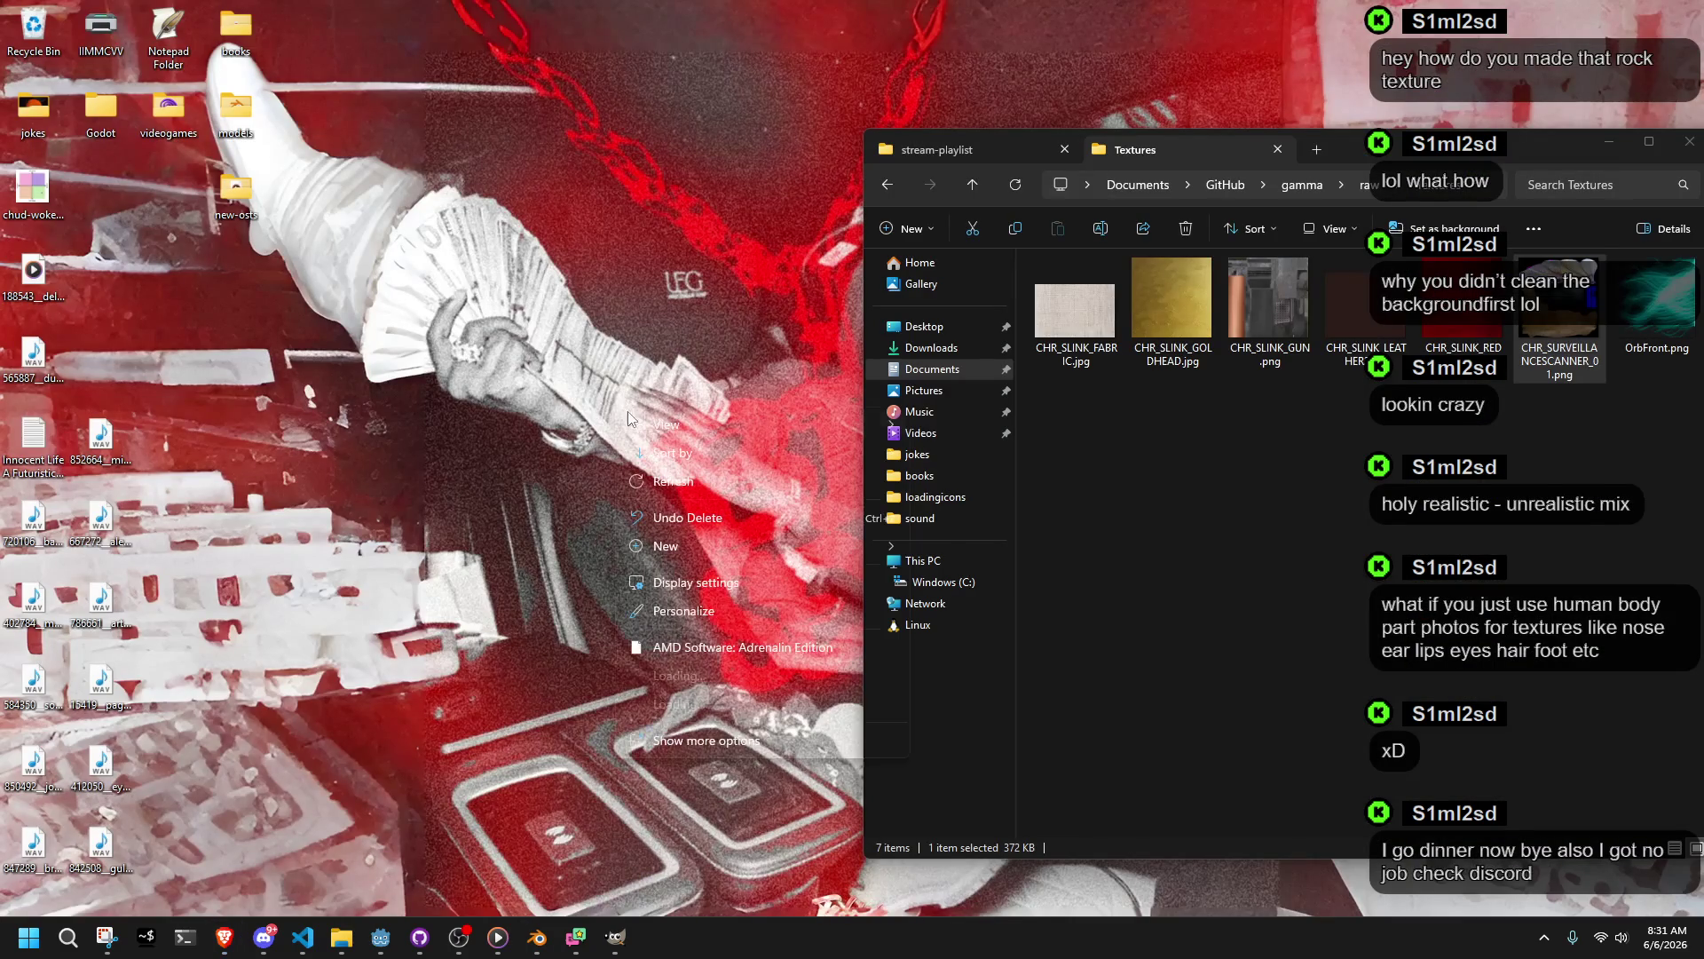
left_click(725, 707)
left_click(691, 630)
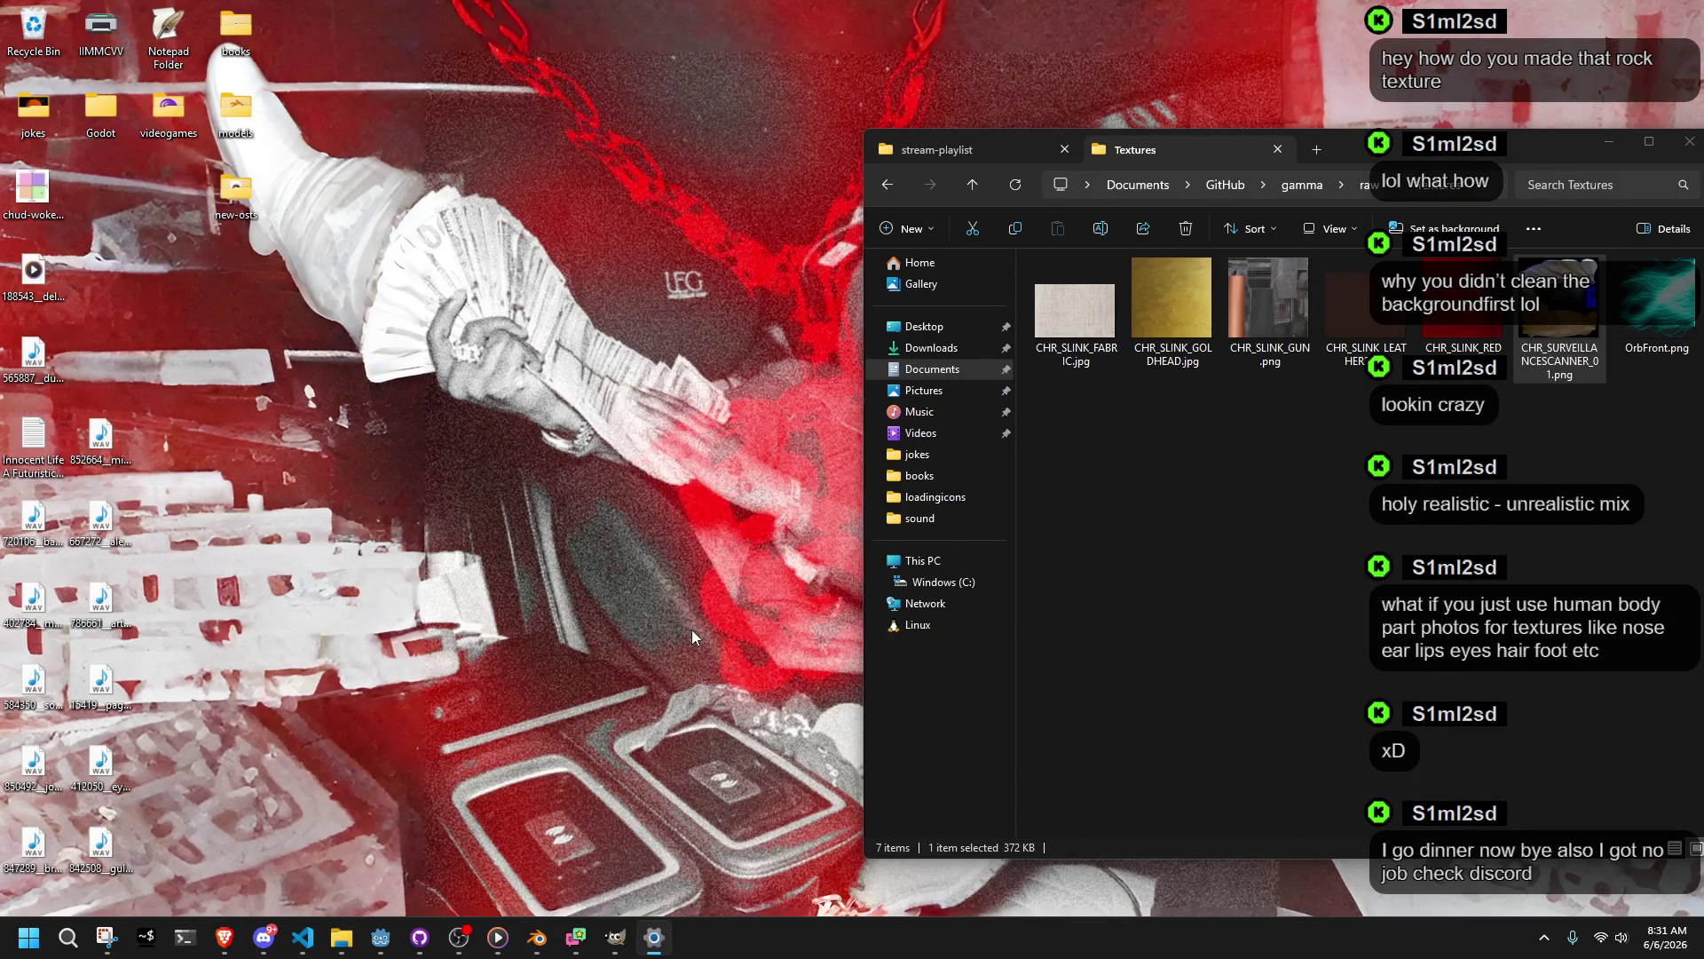
scroll(1000, 600, "down", 3)
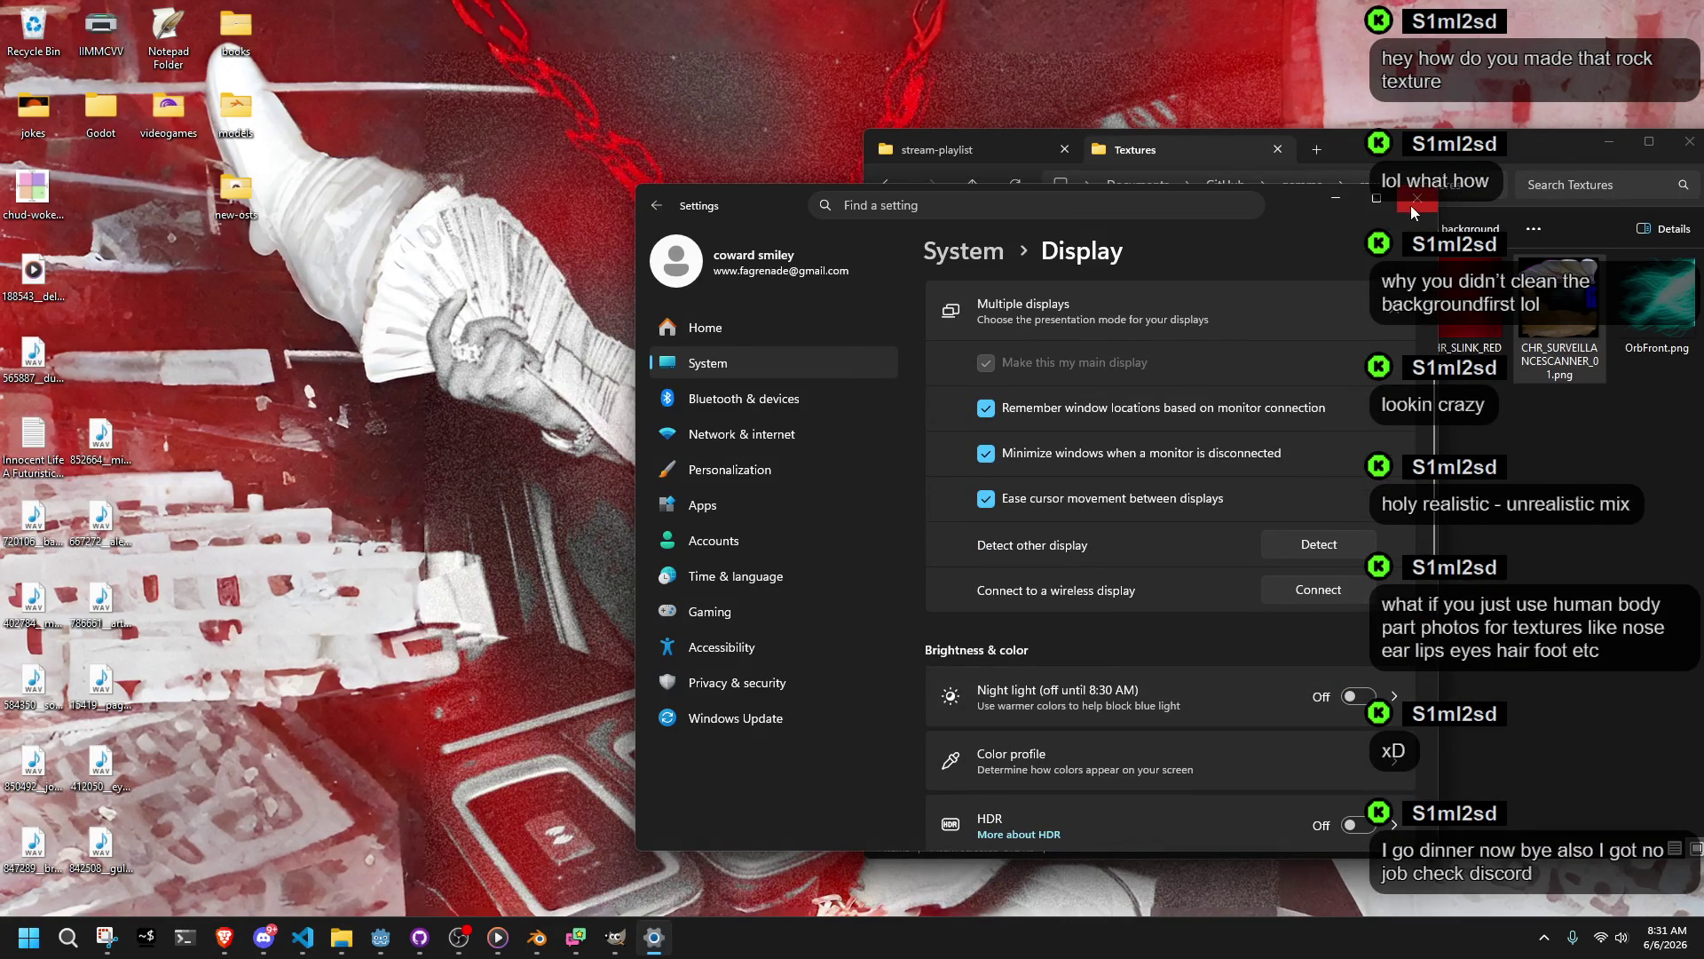
left_click(1416, 198)
left_click_drag(1595, 149, 1291, 134)
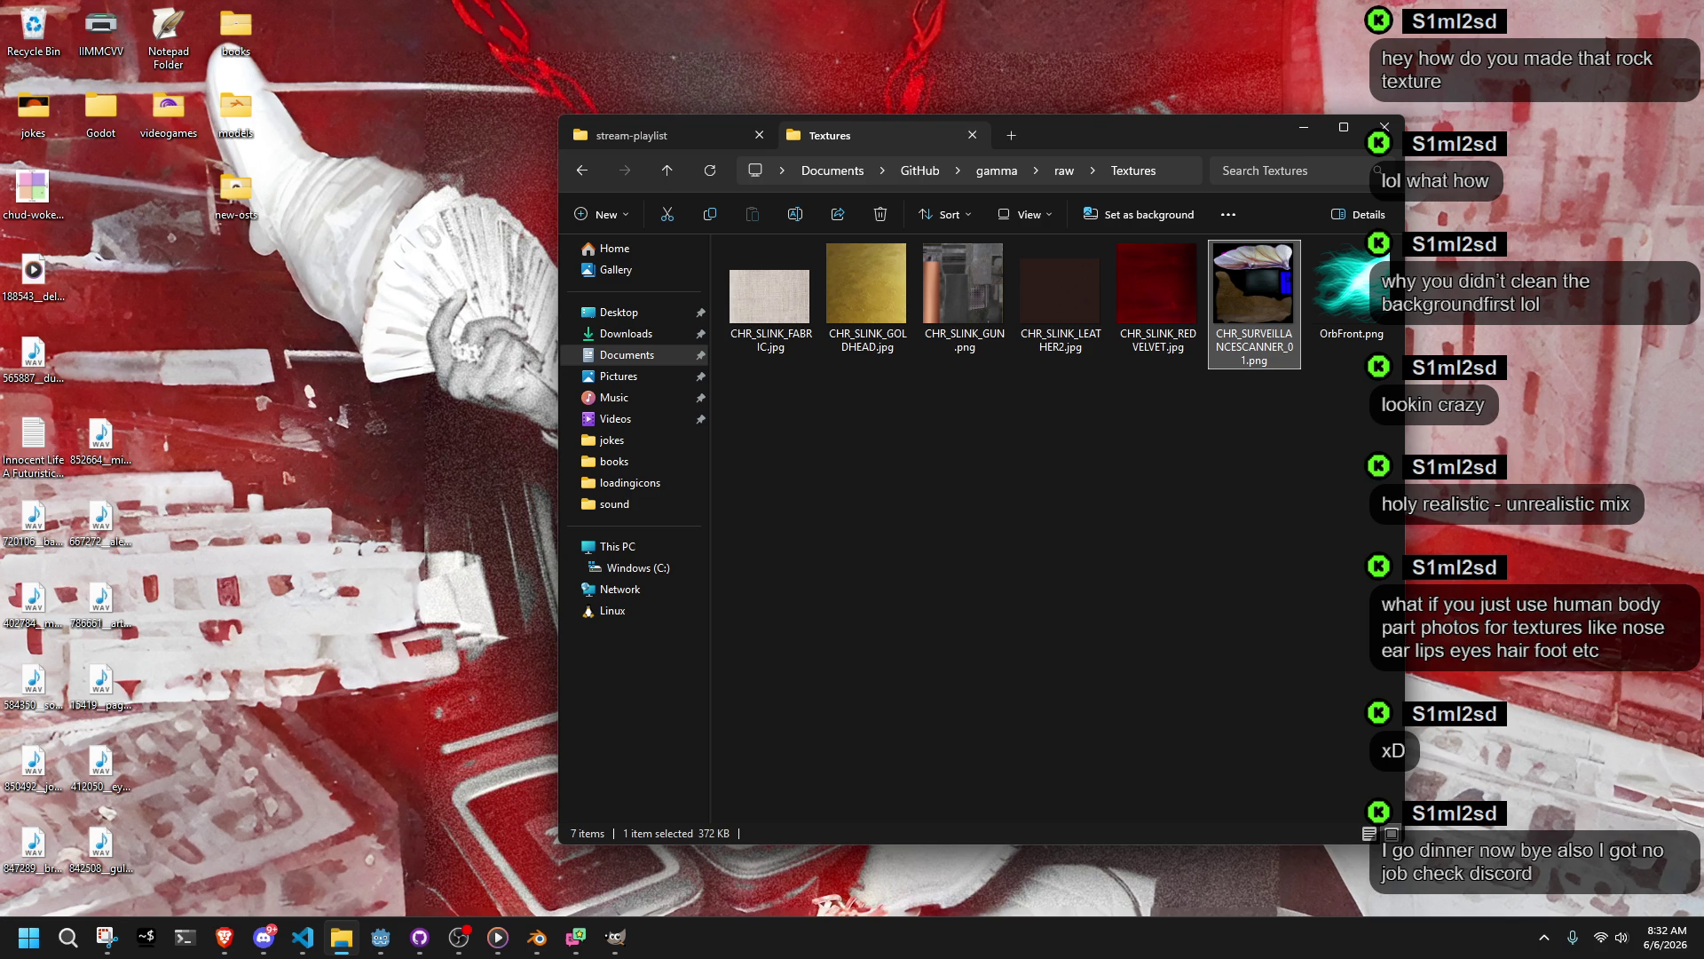
key("alt+Tab")
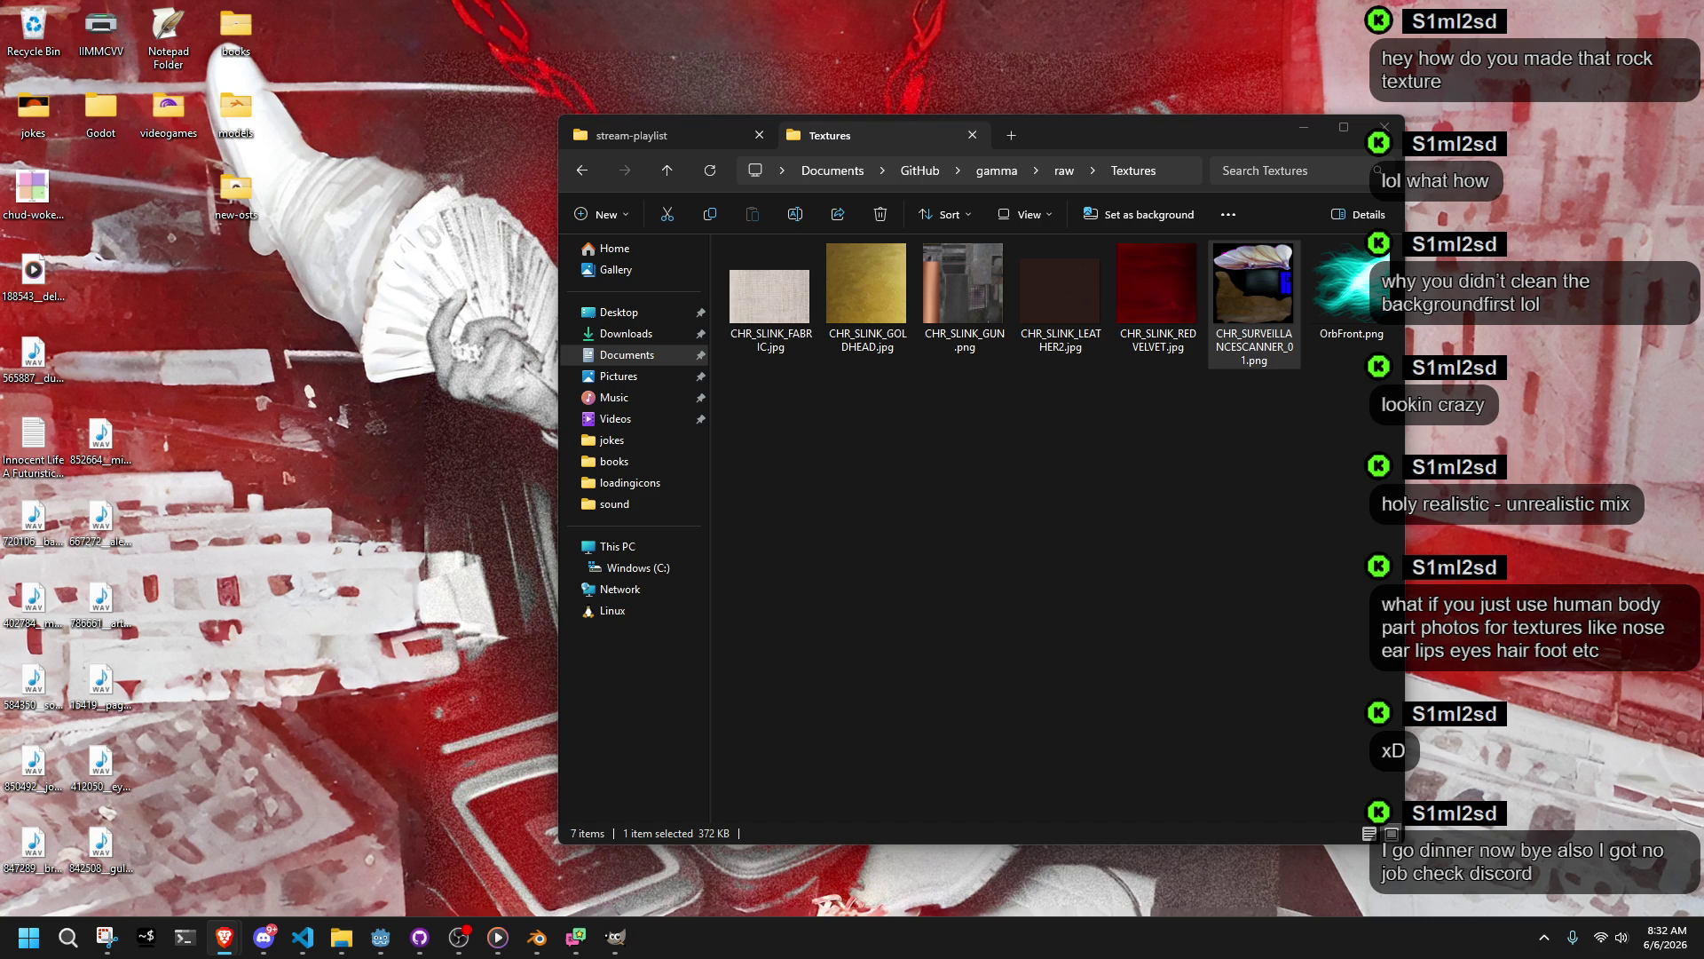
Step: Paste the gold texture as a new layer above the Beetlewing layer and invert the selection
left_click(615, 937)
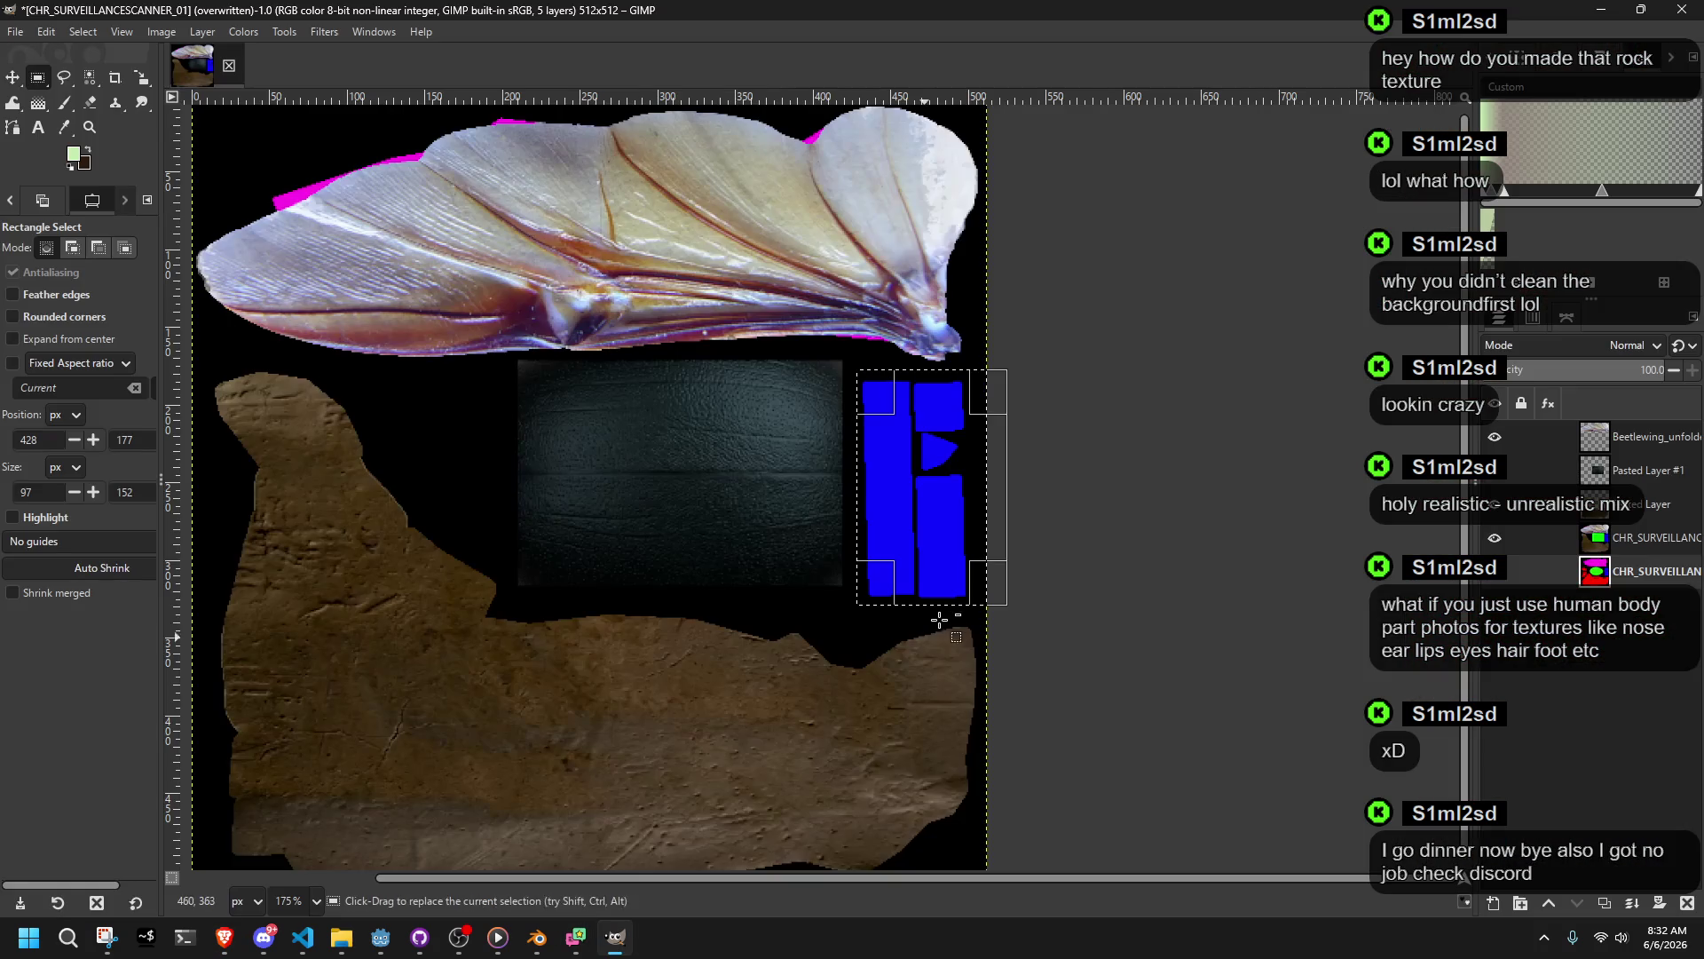
left_click(1632, 428)
key("ctrl+v")
scroll(957, 453, "down", 3, "ctrl")
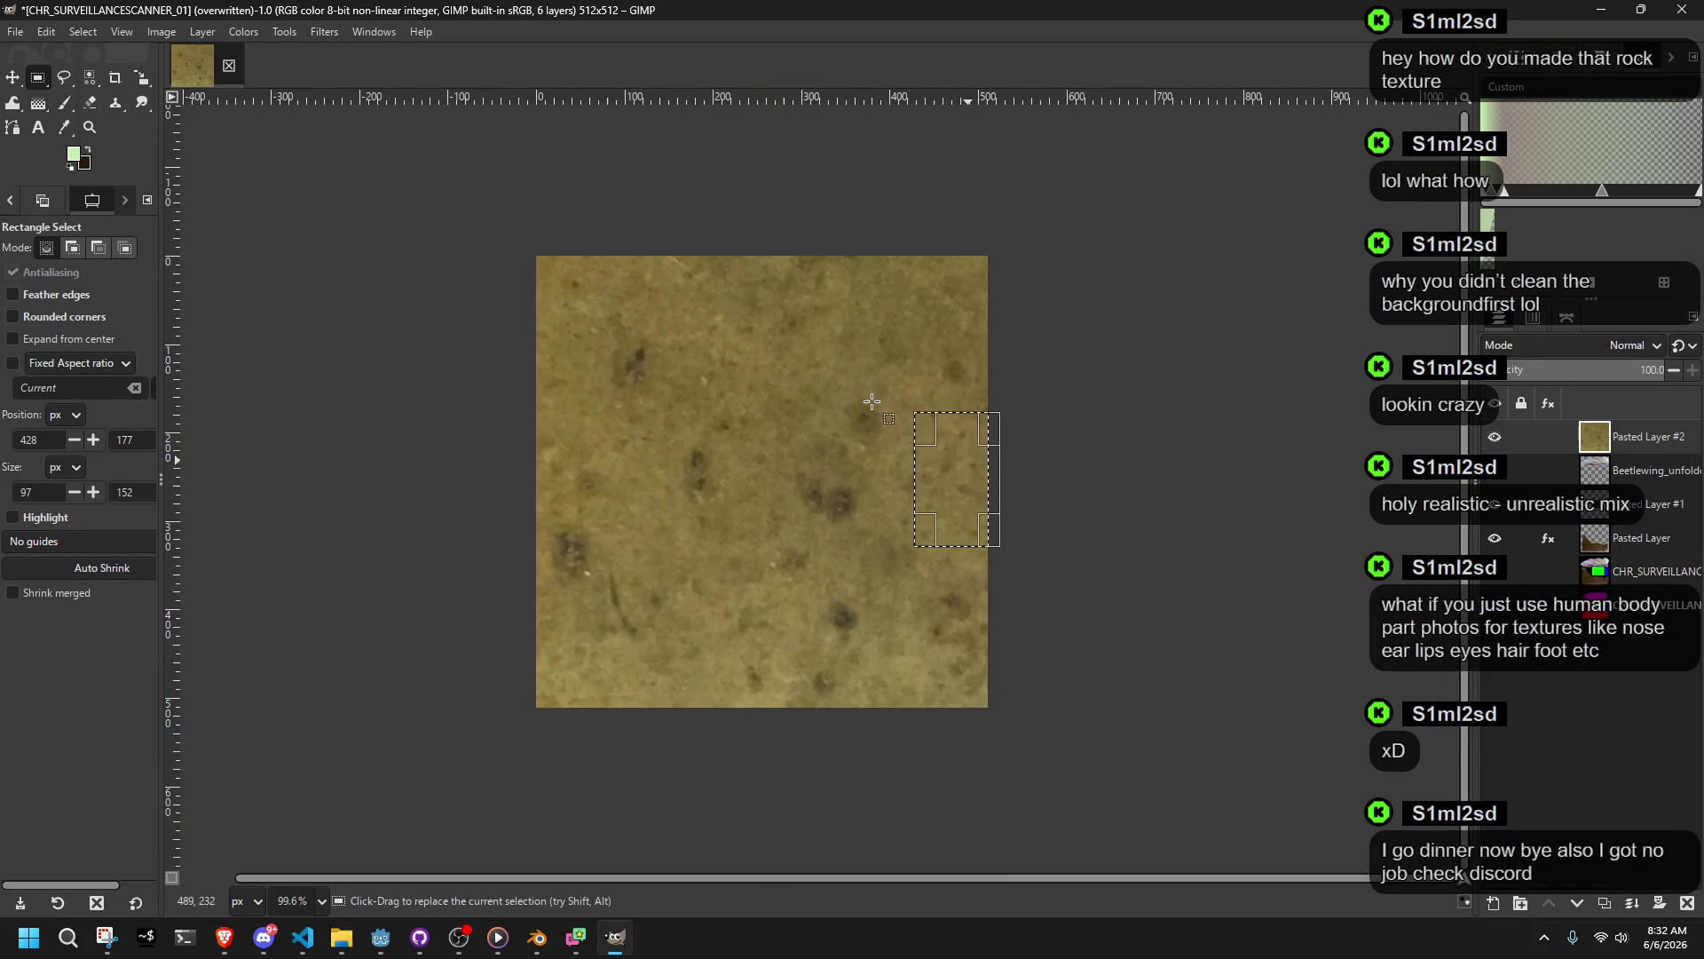
left_click(83, 31)
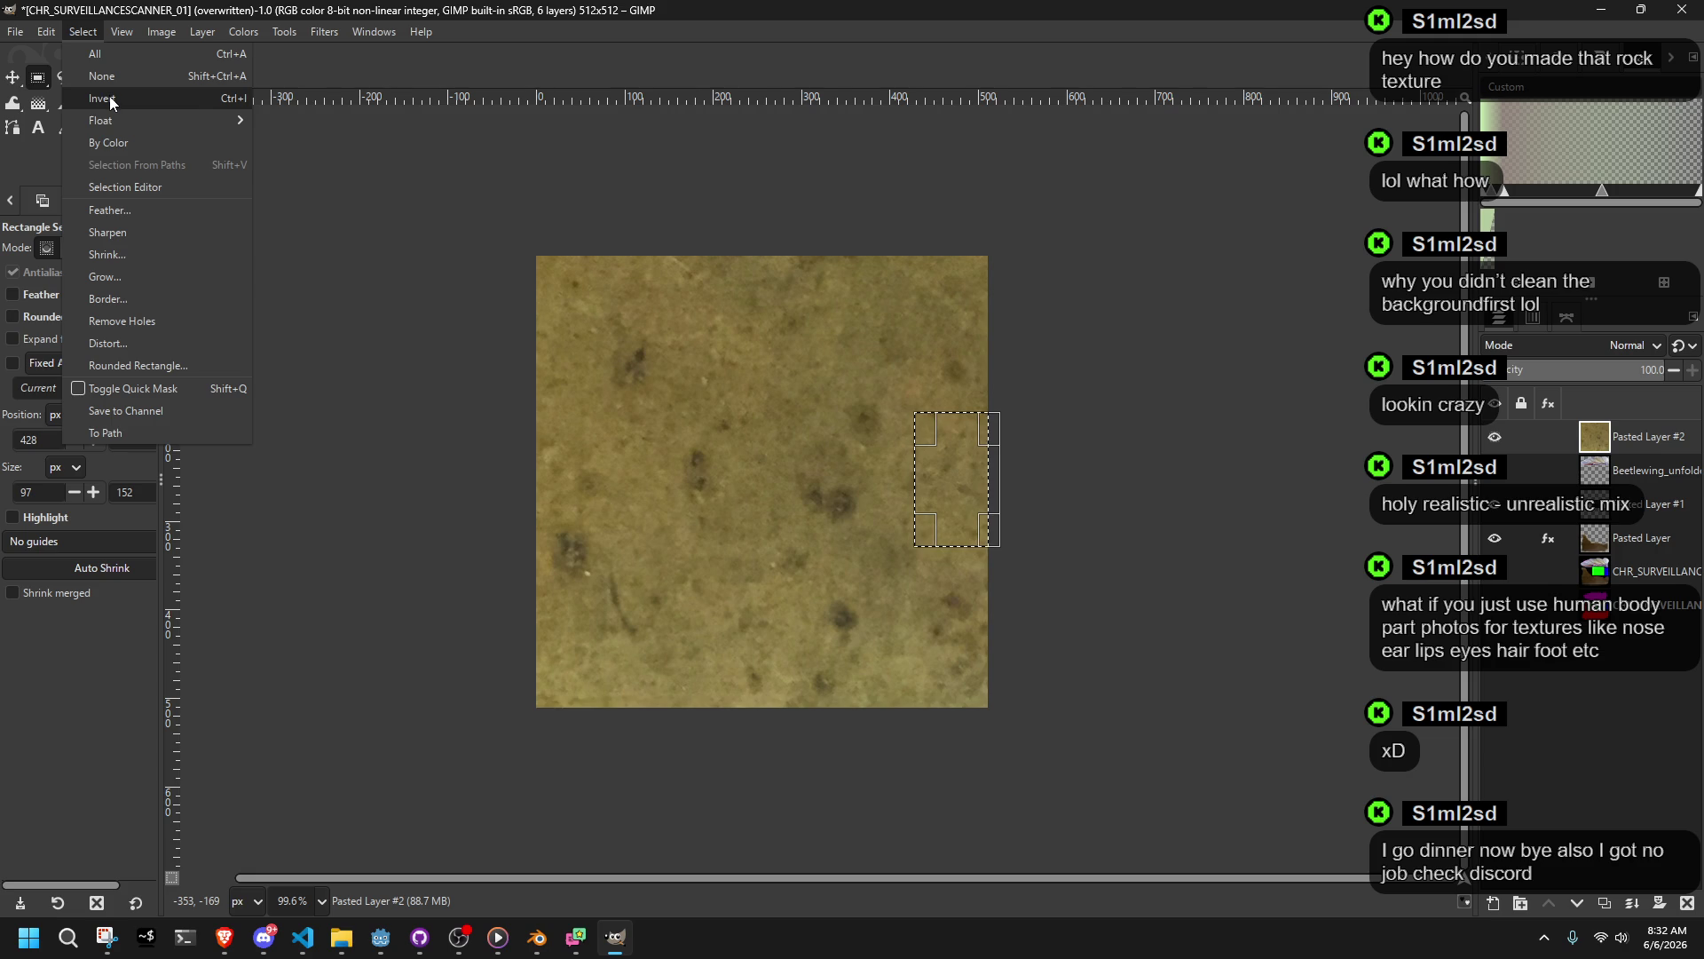
left_click(110, 100)
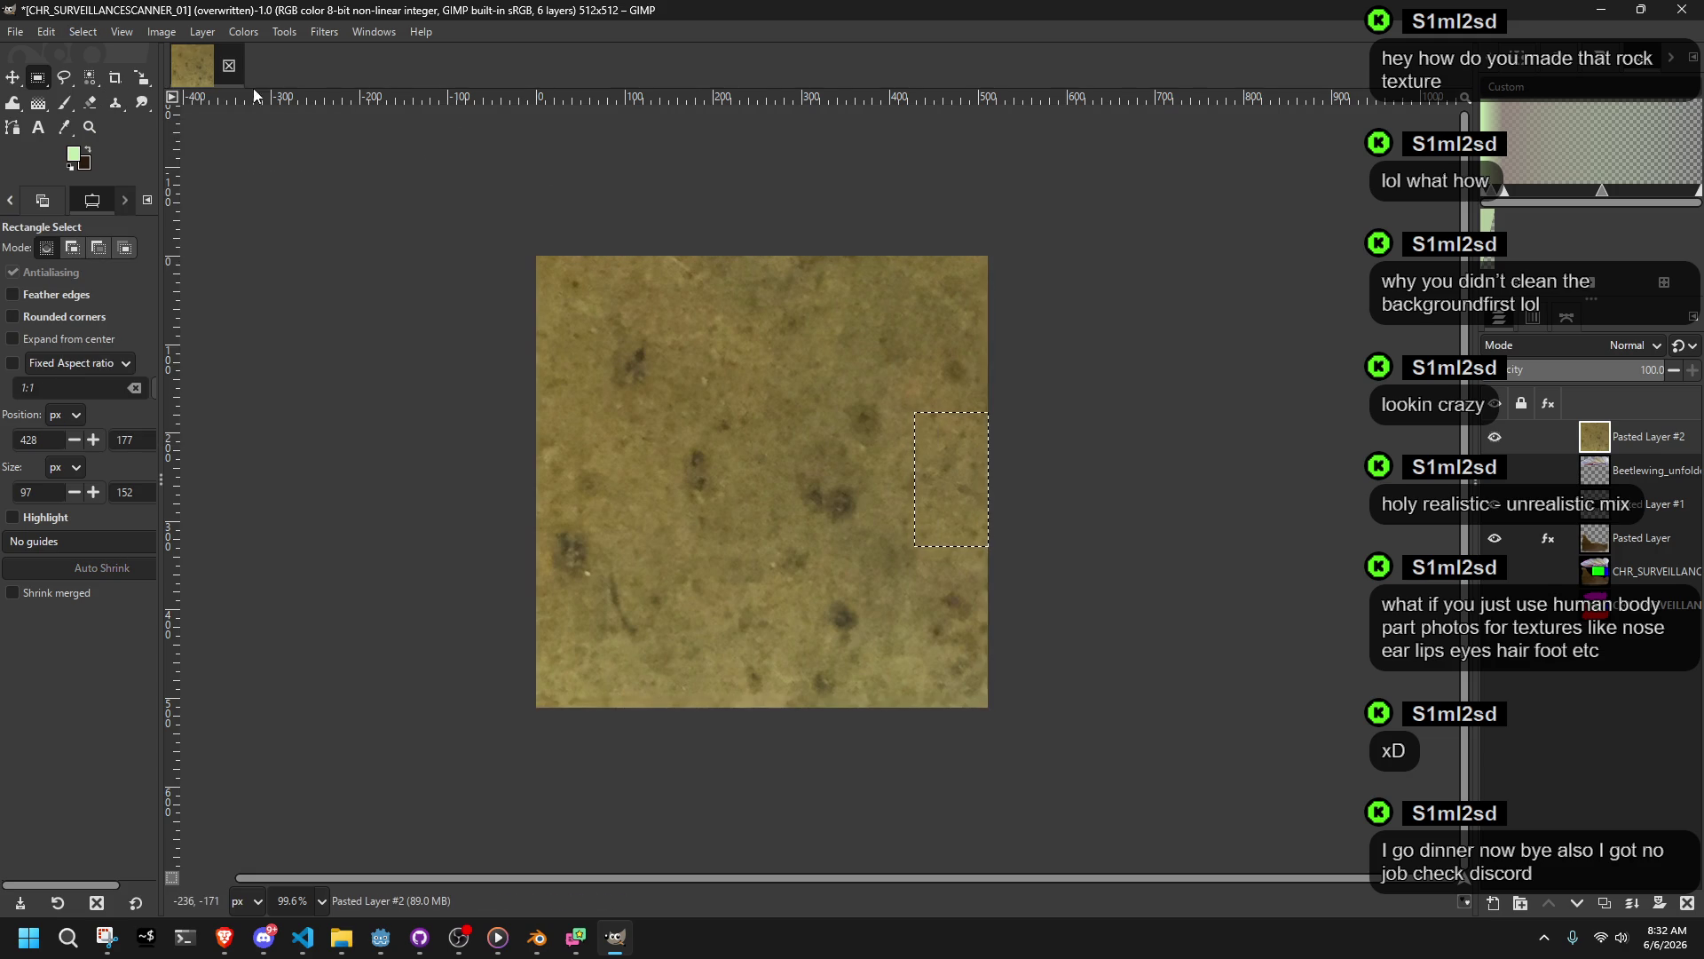
Step: Shrink the pasted gold layer proportionally around its centre with the Scale tool, to about 115×86
left_click(104, 35)
key("Escape")
left_click(140, 77)
left_click(530, 306)
scroll(530, 306, "down", 5, "ctrl")
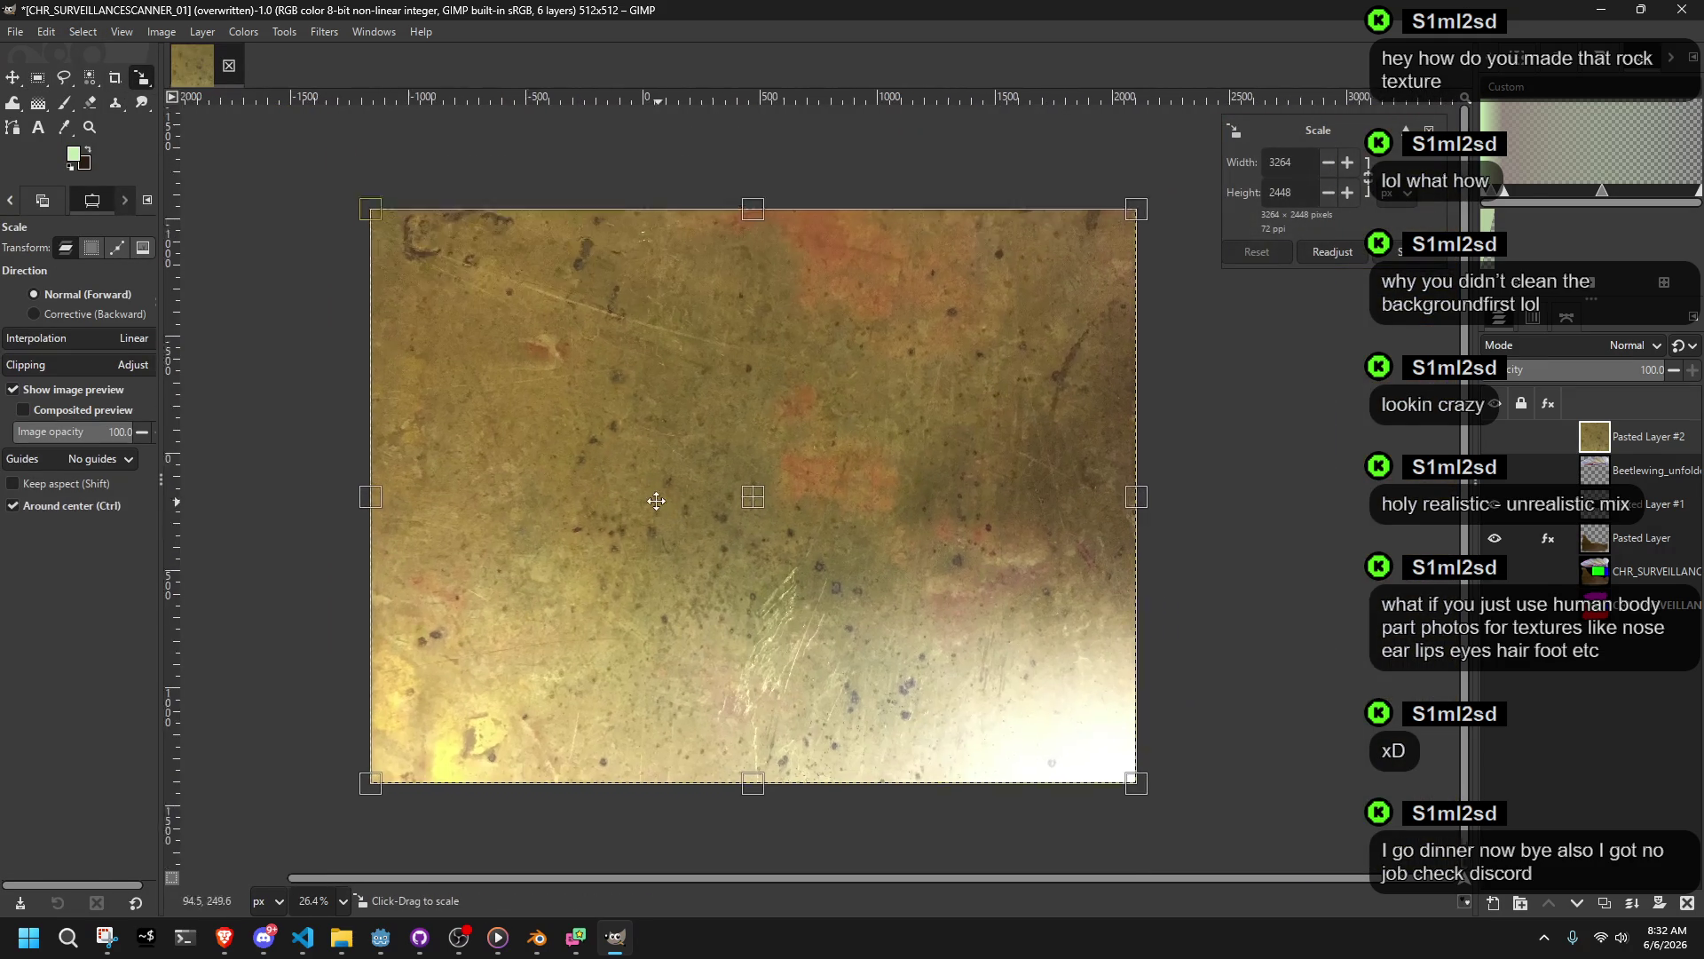
mouse_move(419, 258)
left_mouse_down()
mouse_move(1077, 730)
mouse_move(1172, 749)
left_mouse_up()
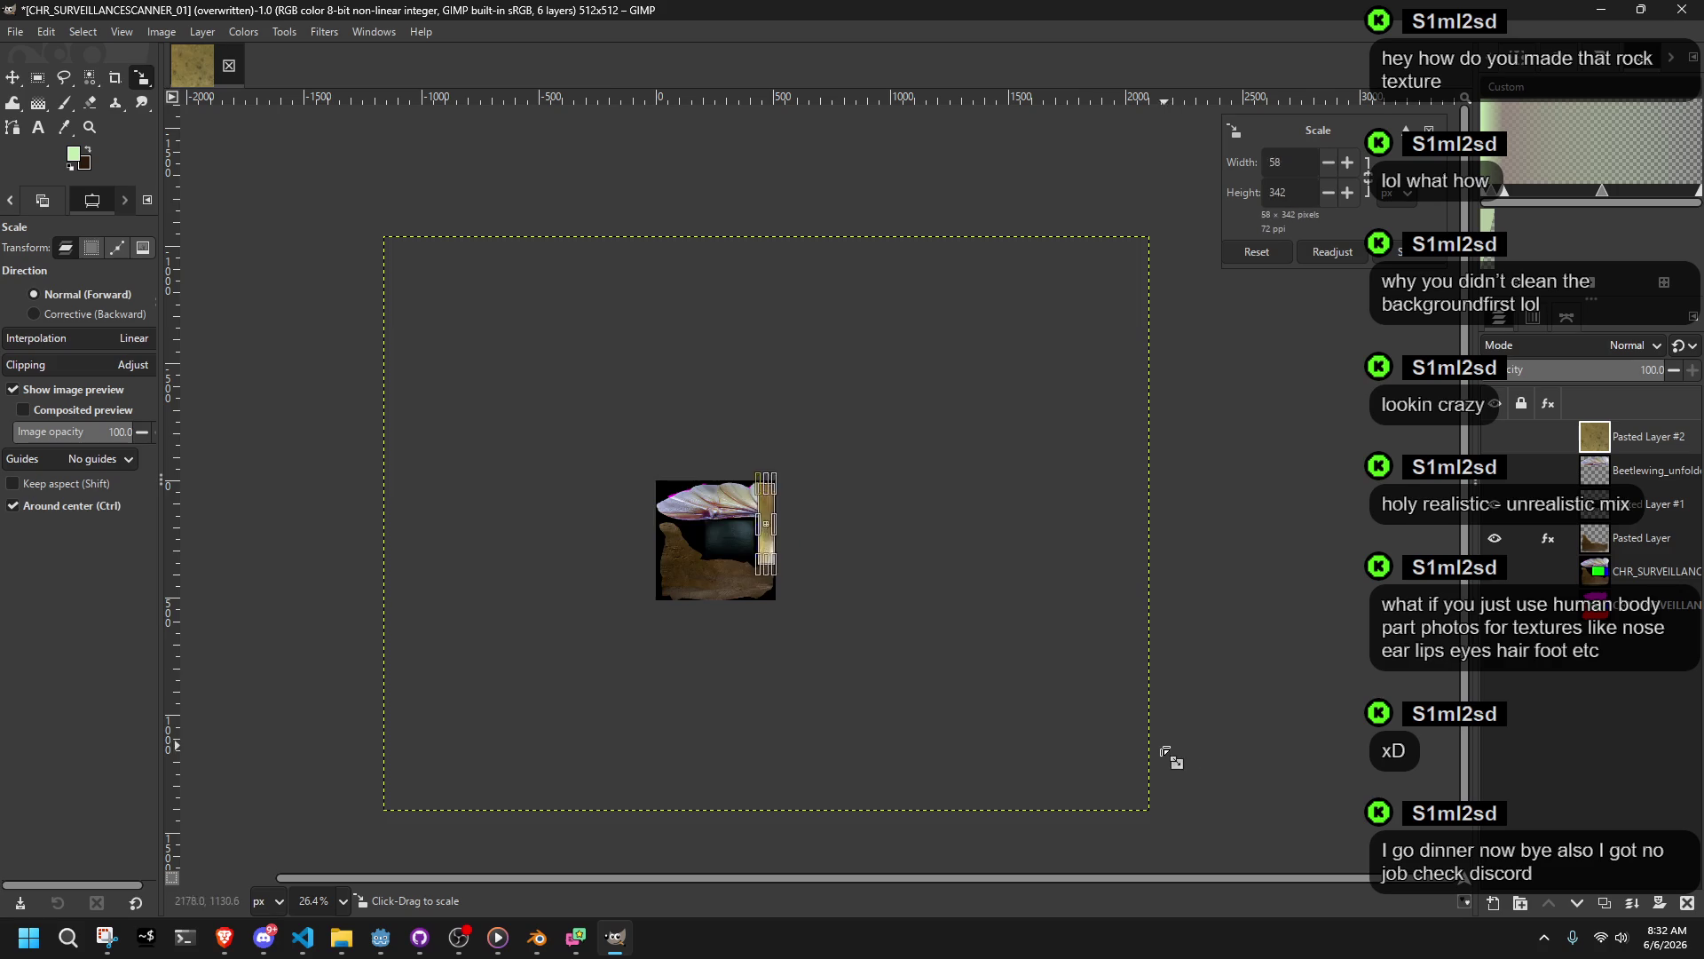
key("ctrl+z")
left_click_drag(408, 262, 747, 508, "ctrl+shift")
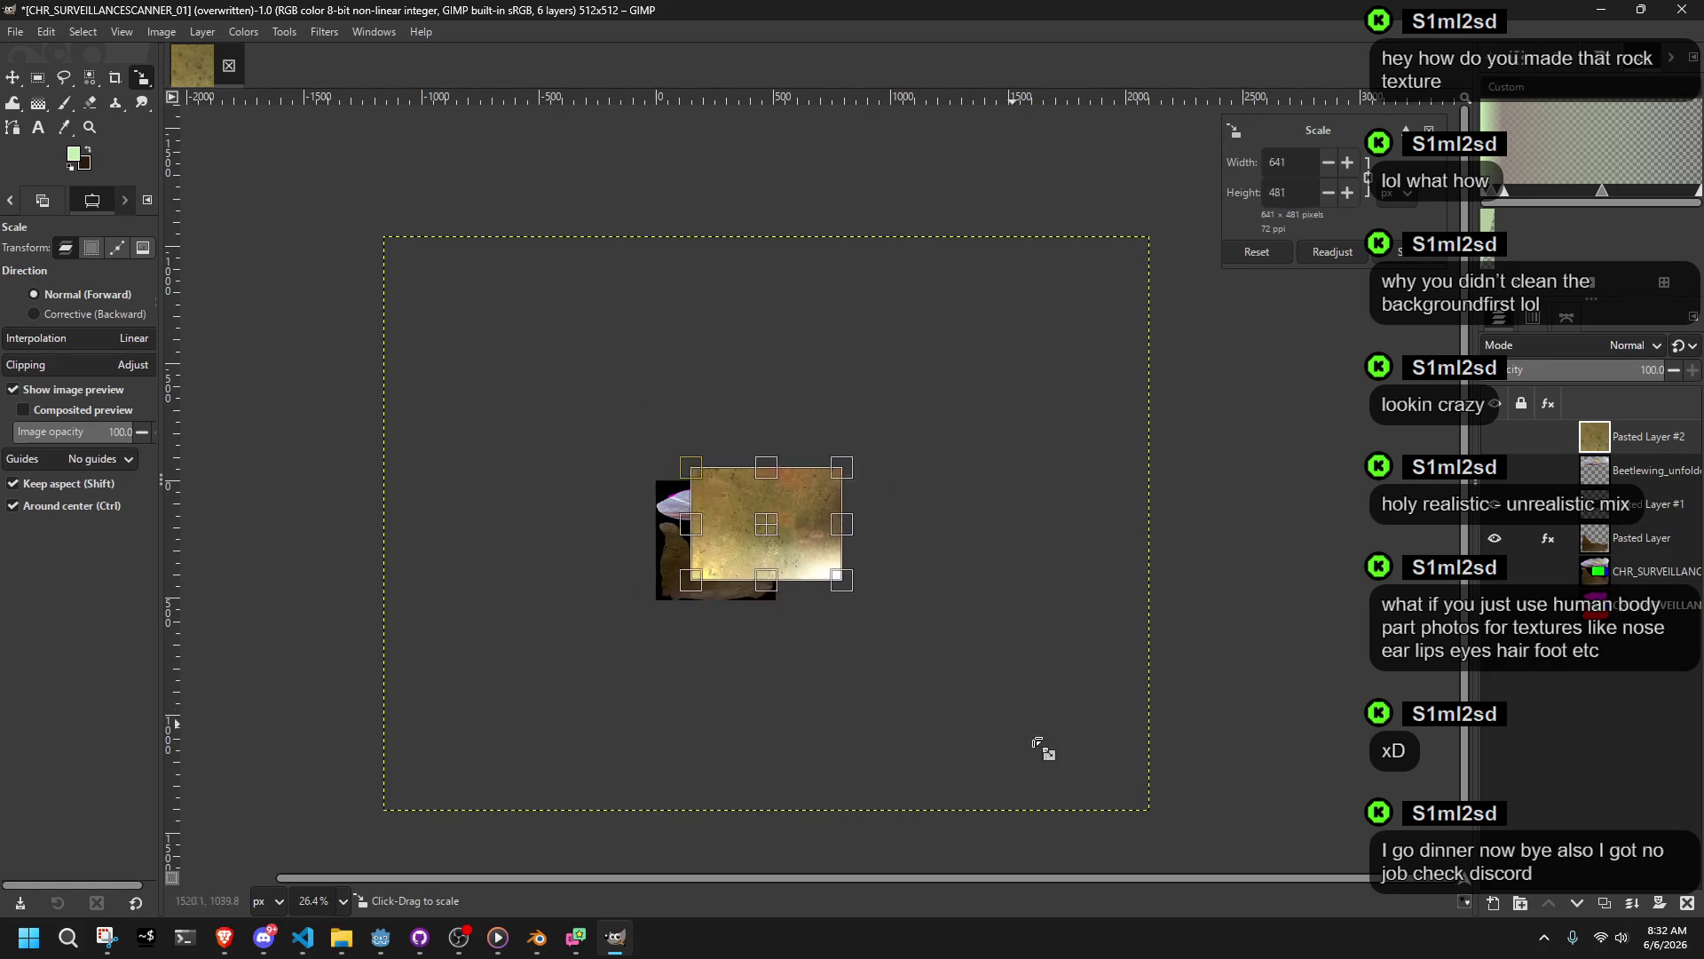
left_click_drag(1151, 810, 696, 616, "ctrl+shift")
Step: Move the gold layer below the blue shapes and resize it to about 186×144 px
scroll(823, 502, "up", 7, "ctrl")
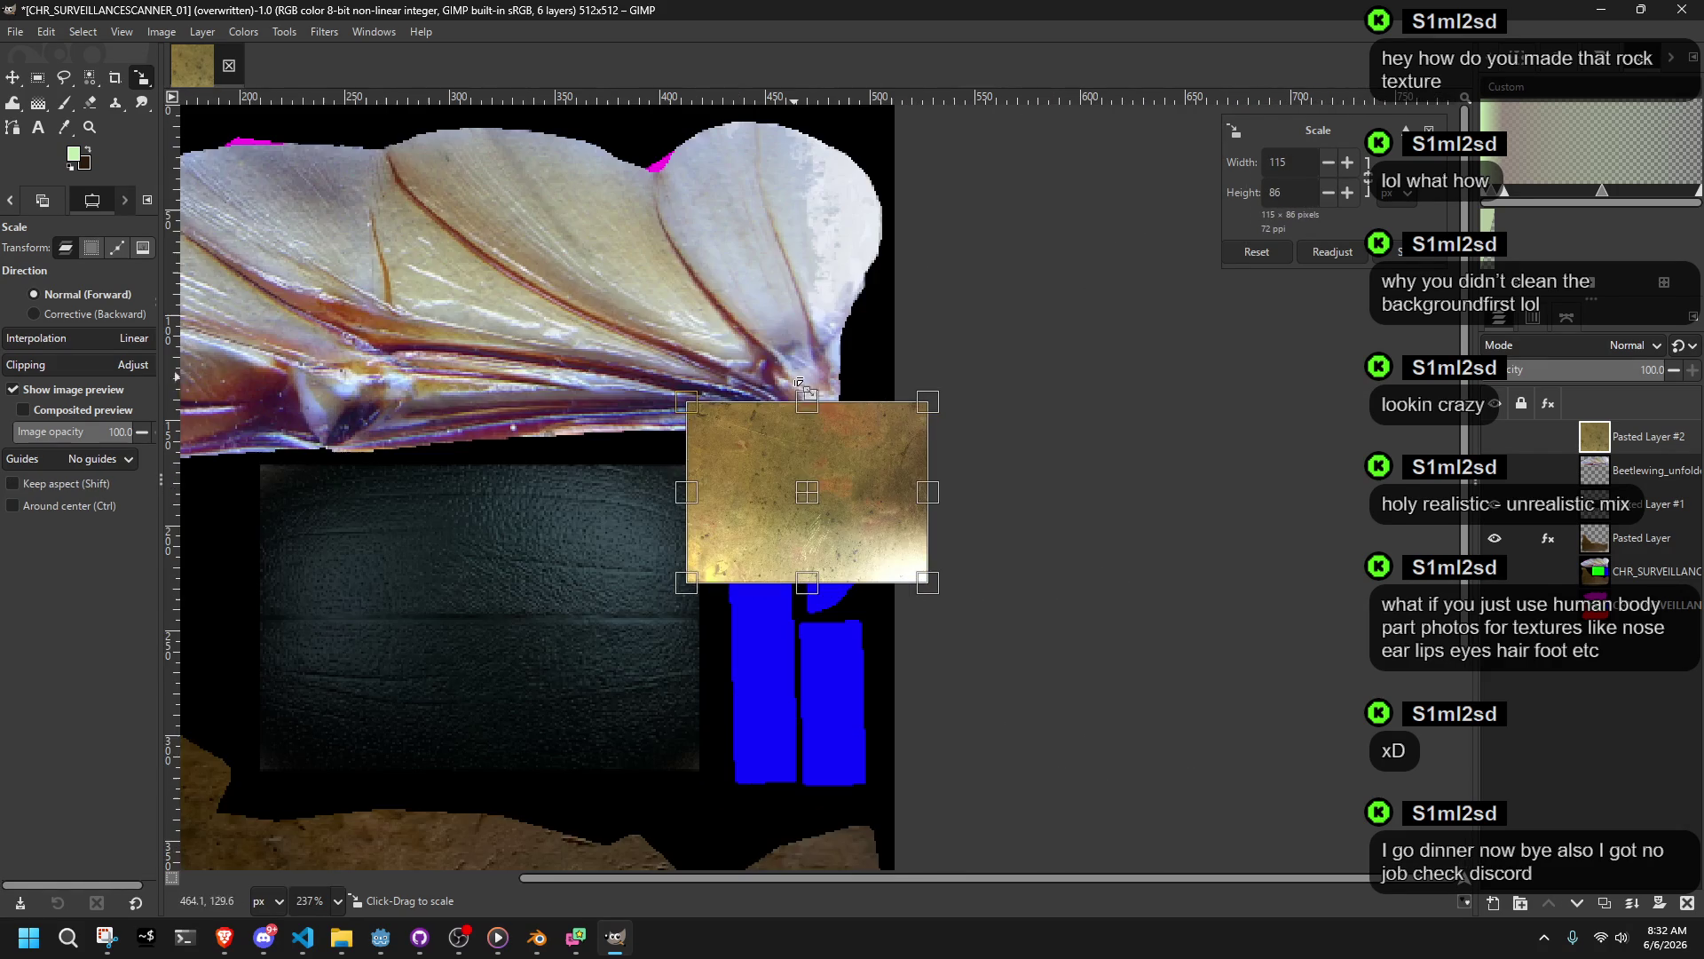
mouse_move(823, 501)
left_mouse_down()
mouse_move(917, 675)
mouse_move(858, 705)
left_mouse_up()
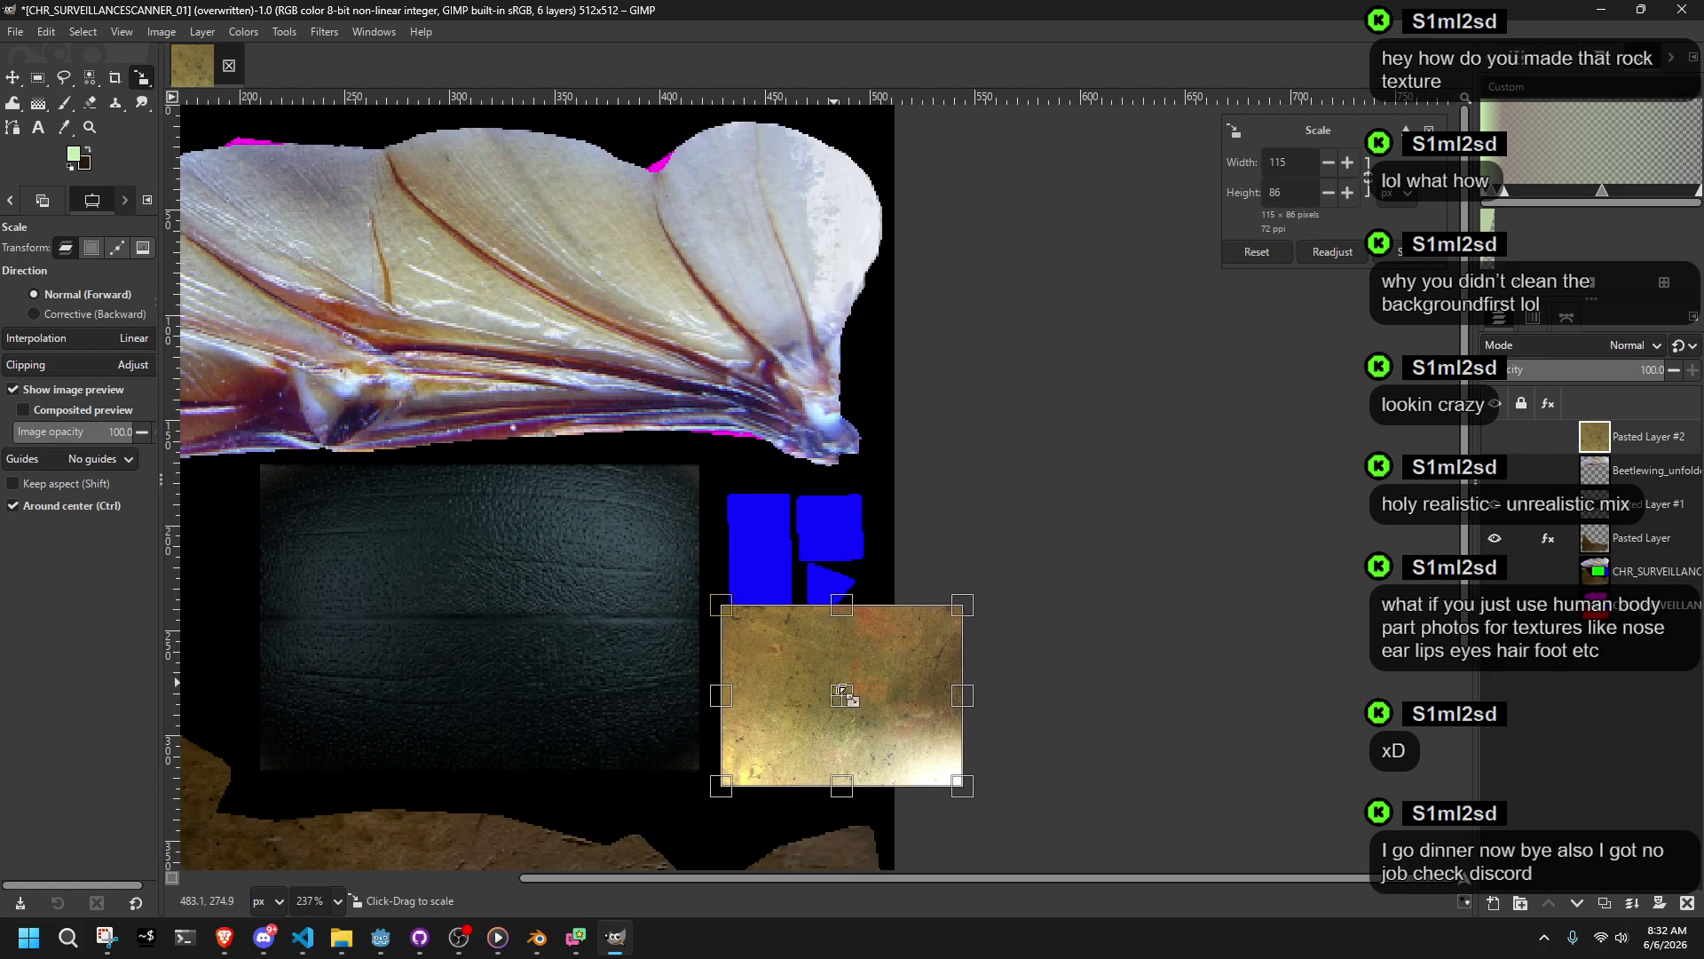
left_click_drag(808, 635, 809, 517)
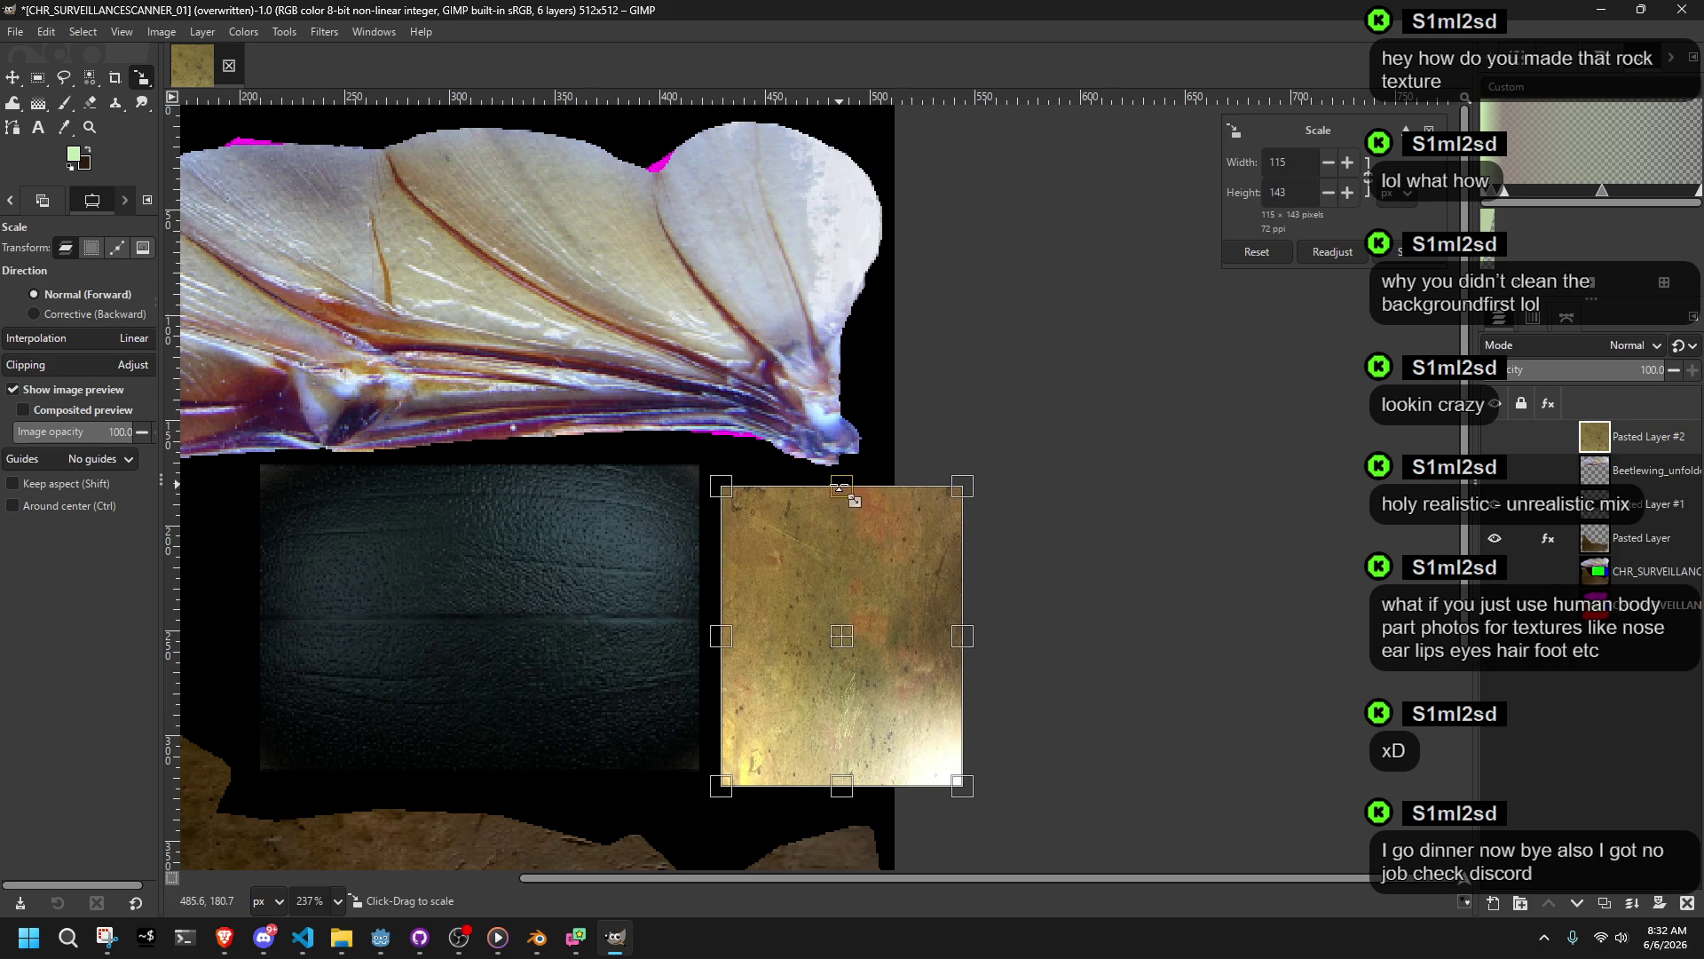
scroll(975, 697, "up", 5, "ctrl")
scroll(976, 701, "down", 4, "ctrl")
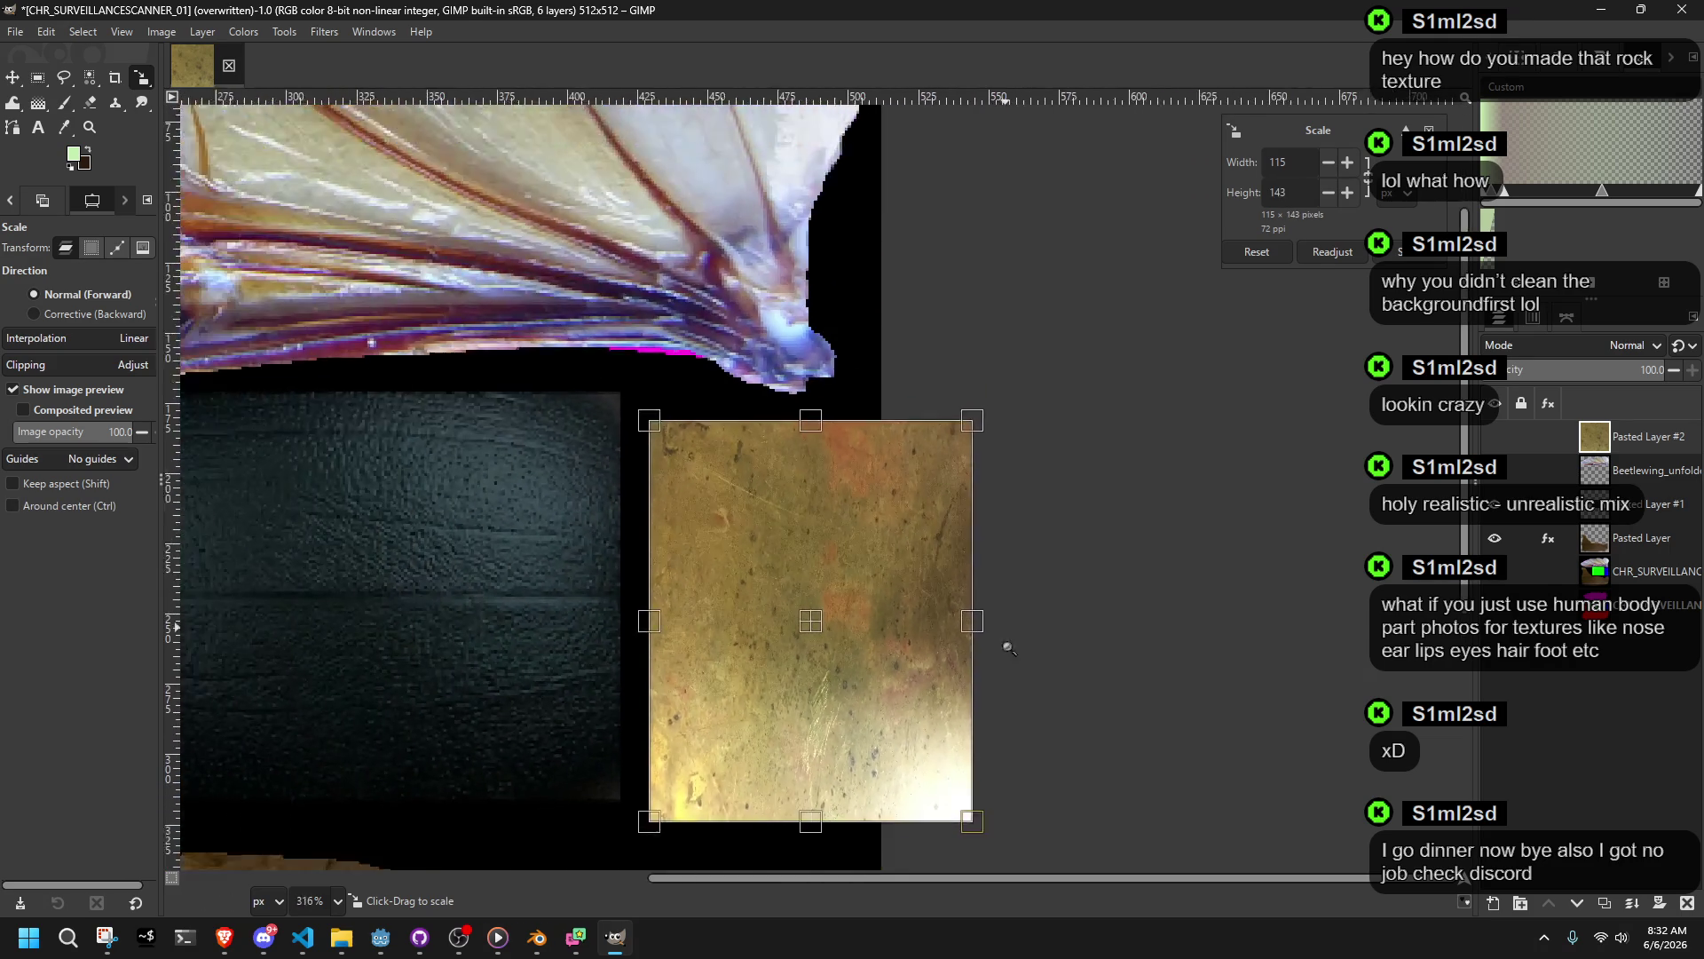
mouse_move(983, 796)
left_mouse_down()
mouse_move(1106, 844)
mouse_move(1151, 801)
left_mouse_up()
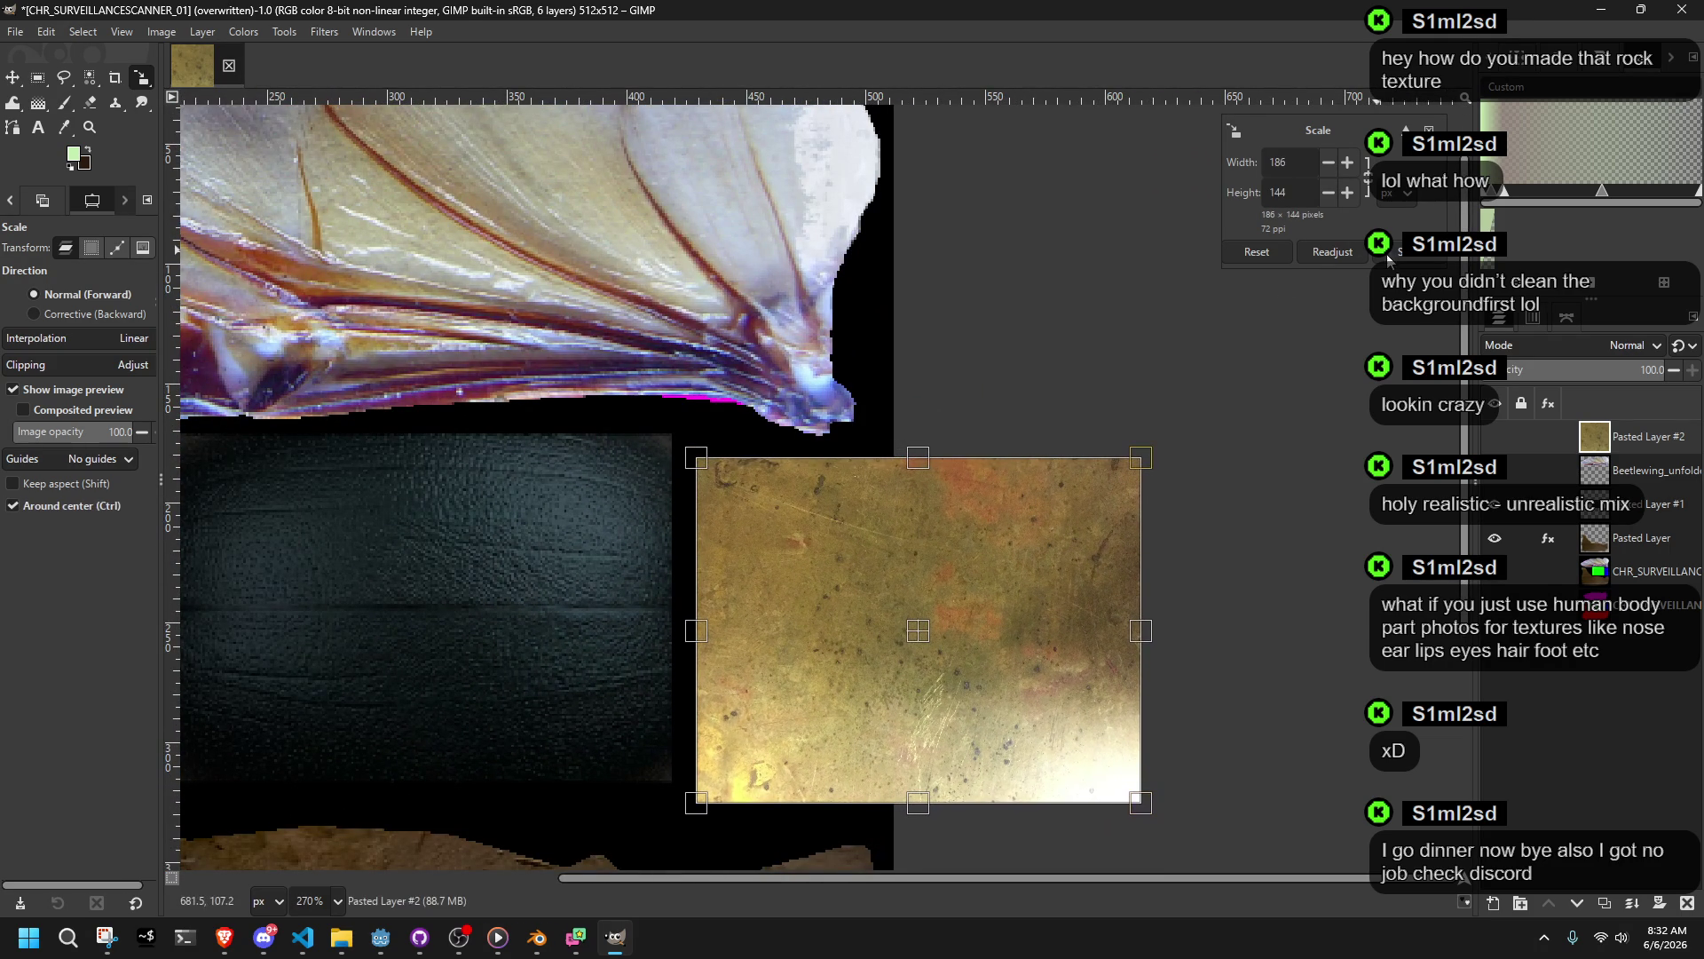
left_click(1391, 255)
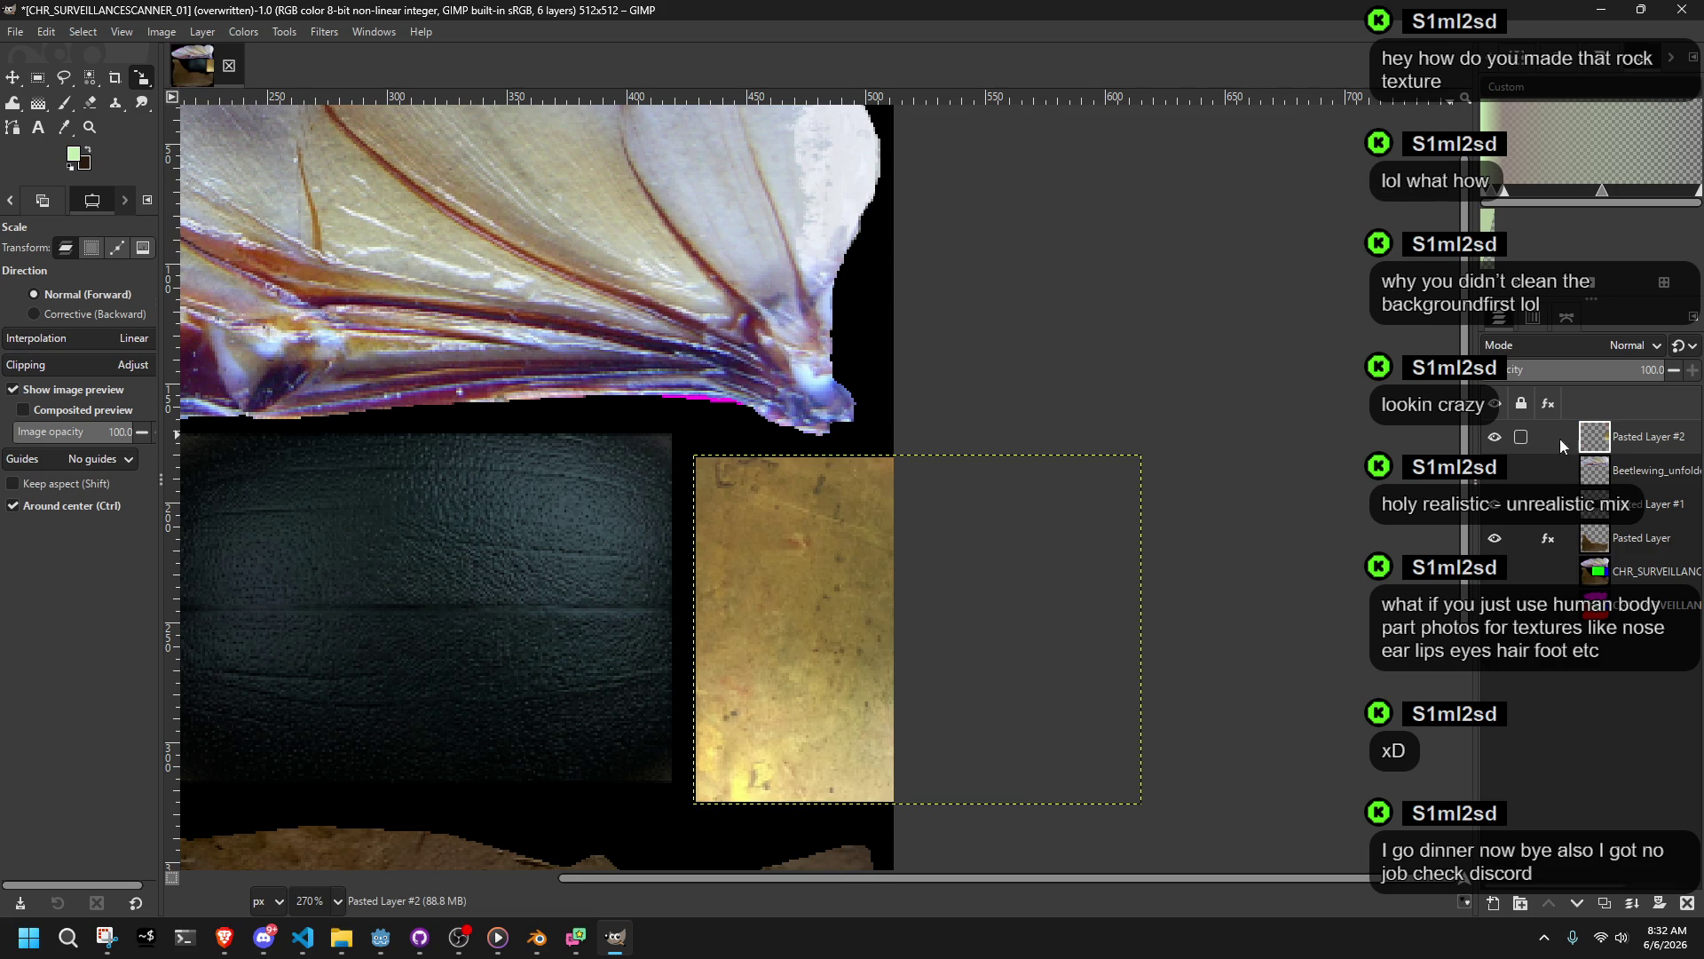
Step: Overwrite CHR_SURVEILLANCESCANNER_01.png with the edited texture atlas
scroll(745, 503, "down", 5)
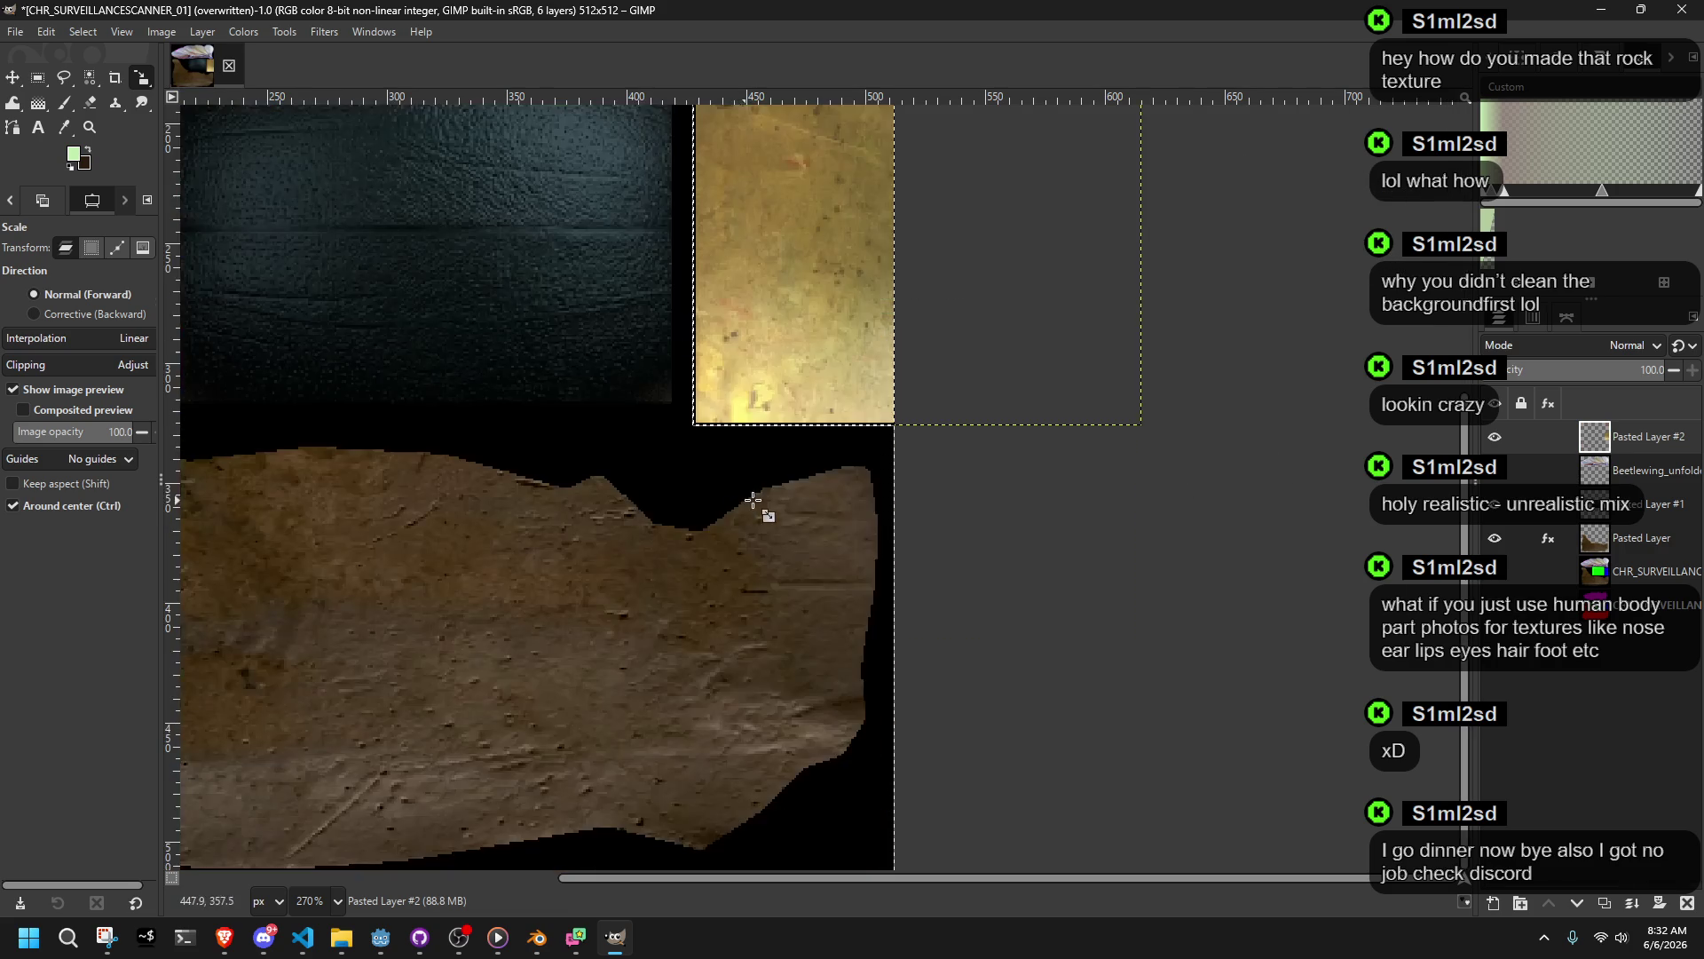
scroll(741, 502, "up", 4)
scroll(737, 489, "down", 3, "ctrl")
scroll(723, 459, "up", 1, "ctrl")
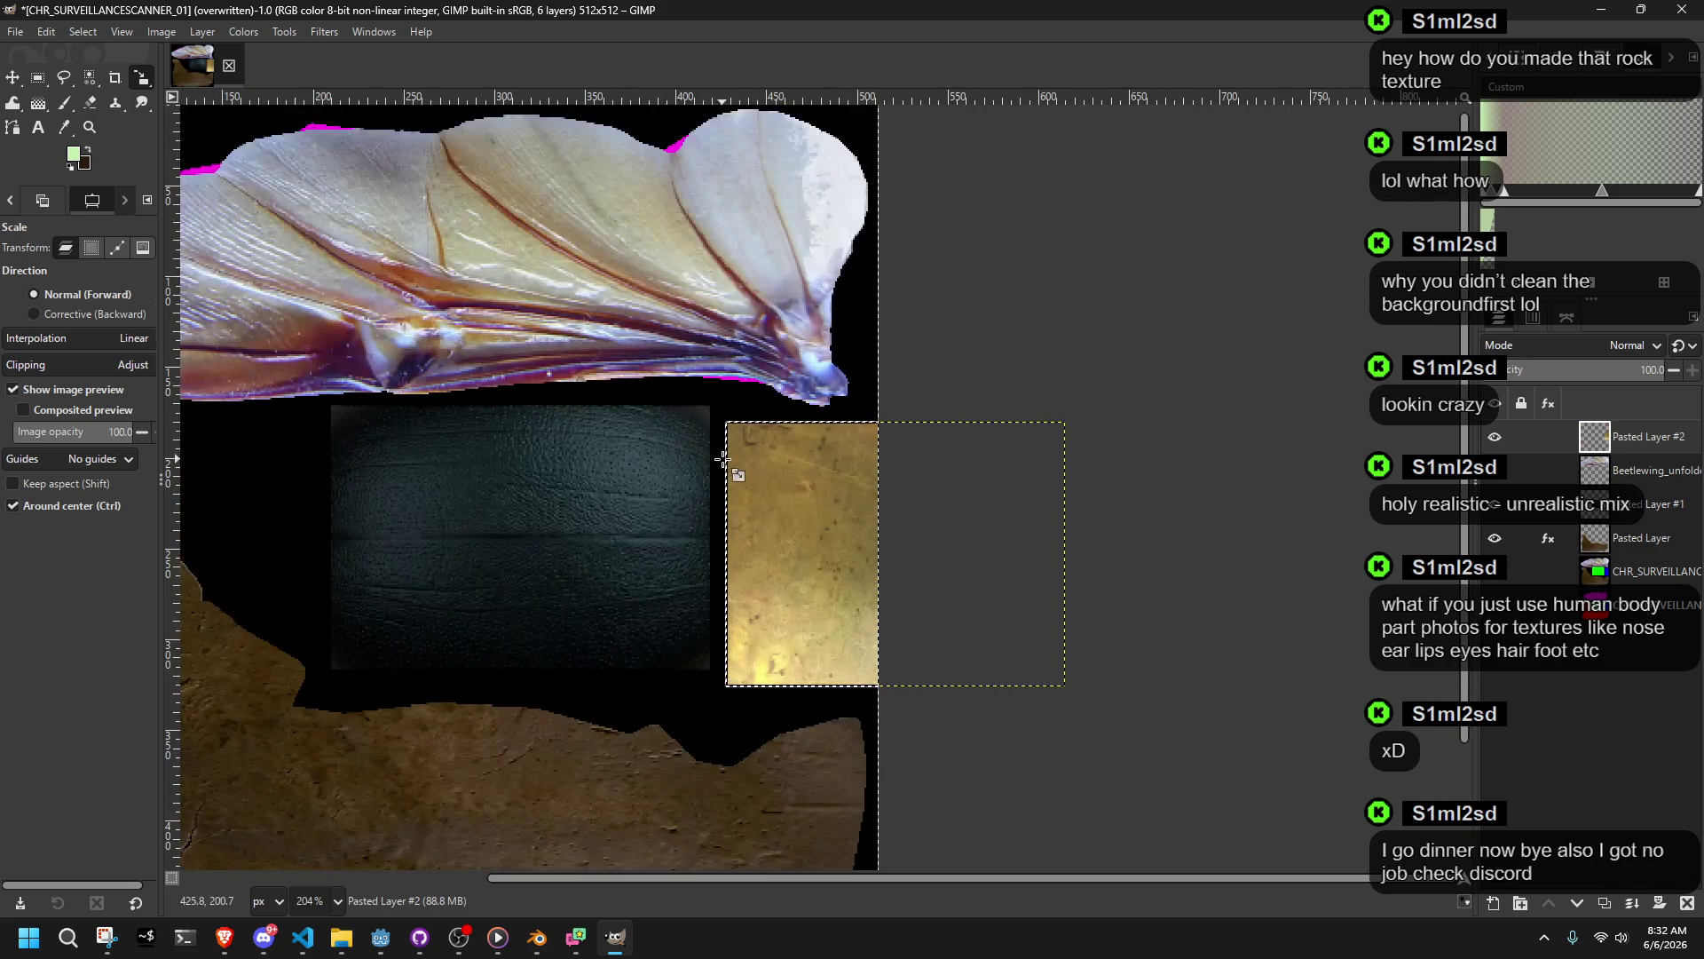
left_click(15, 31)
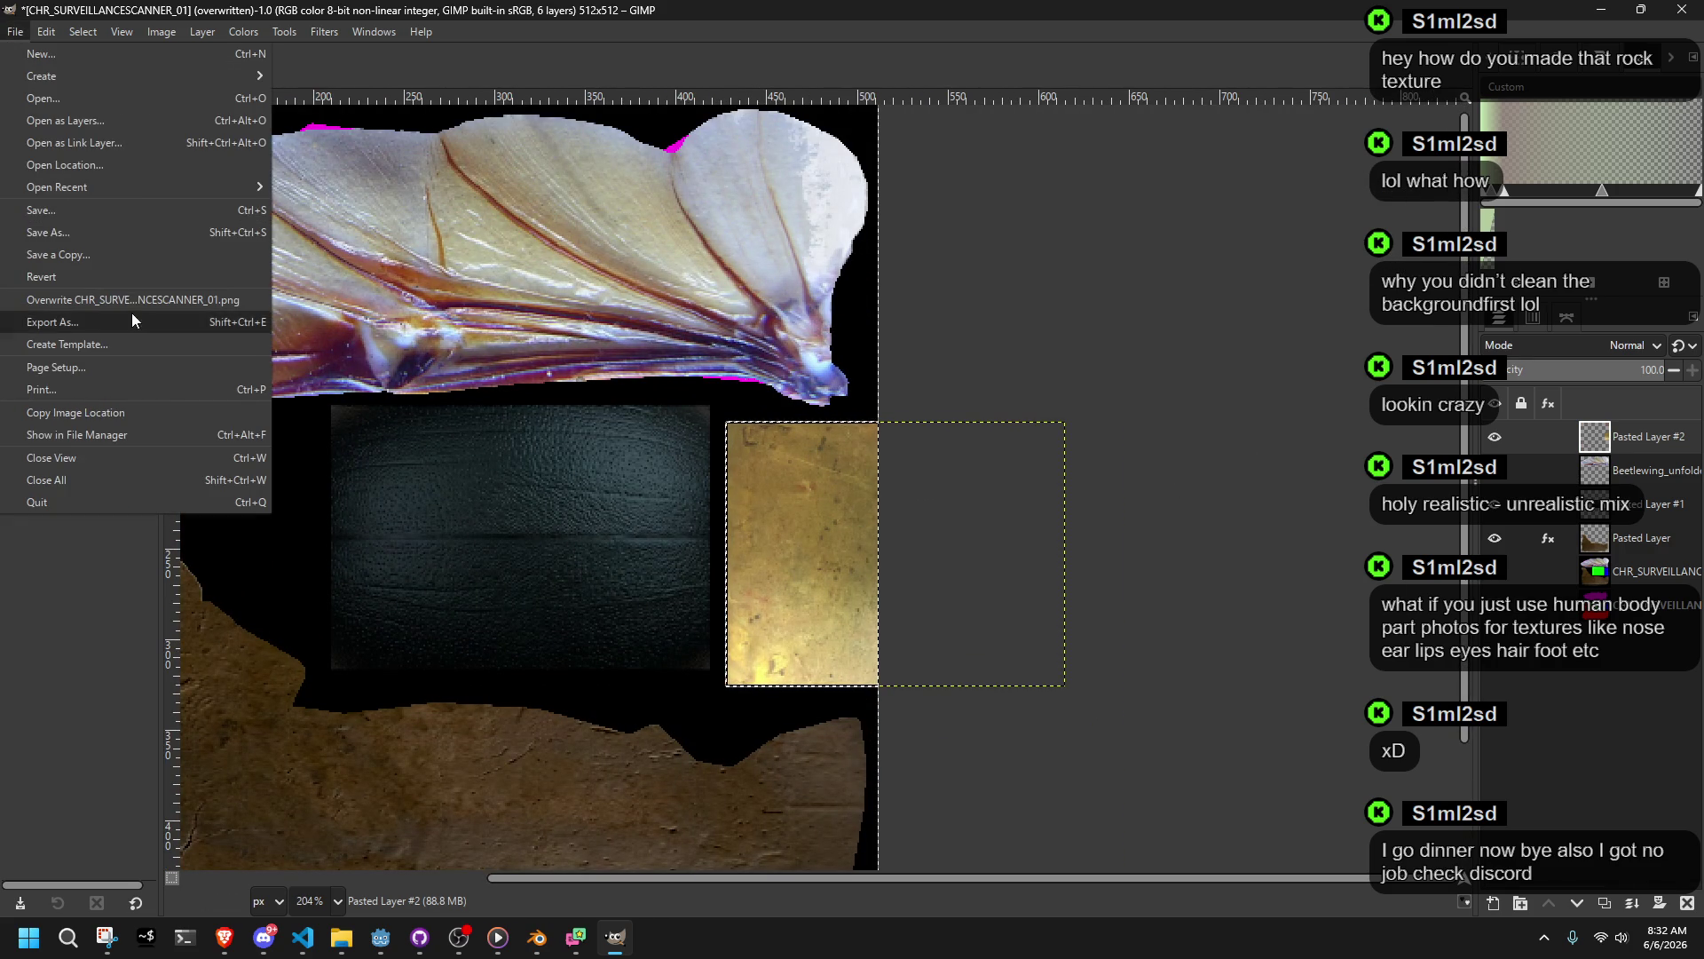
left_click(132, 299)
left_click(529, 946)
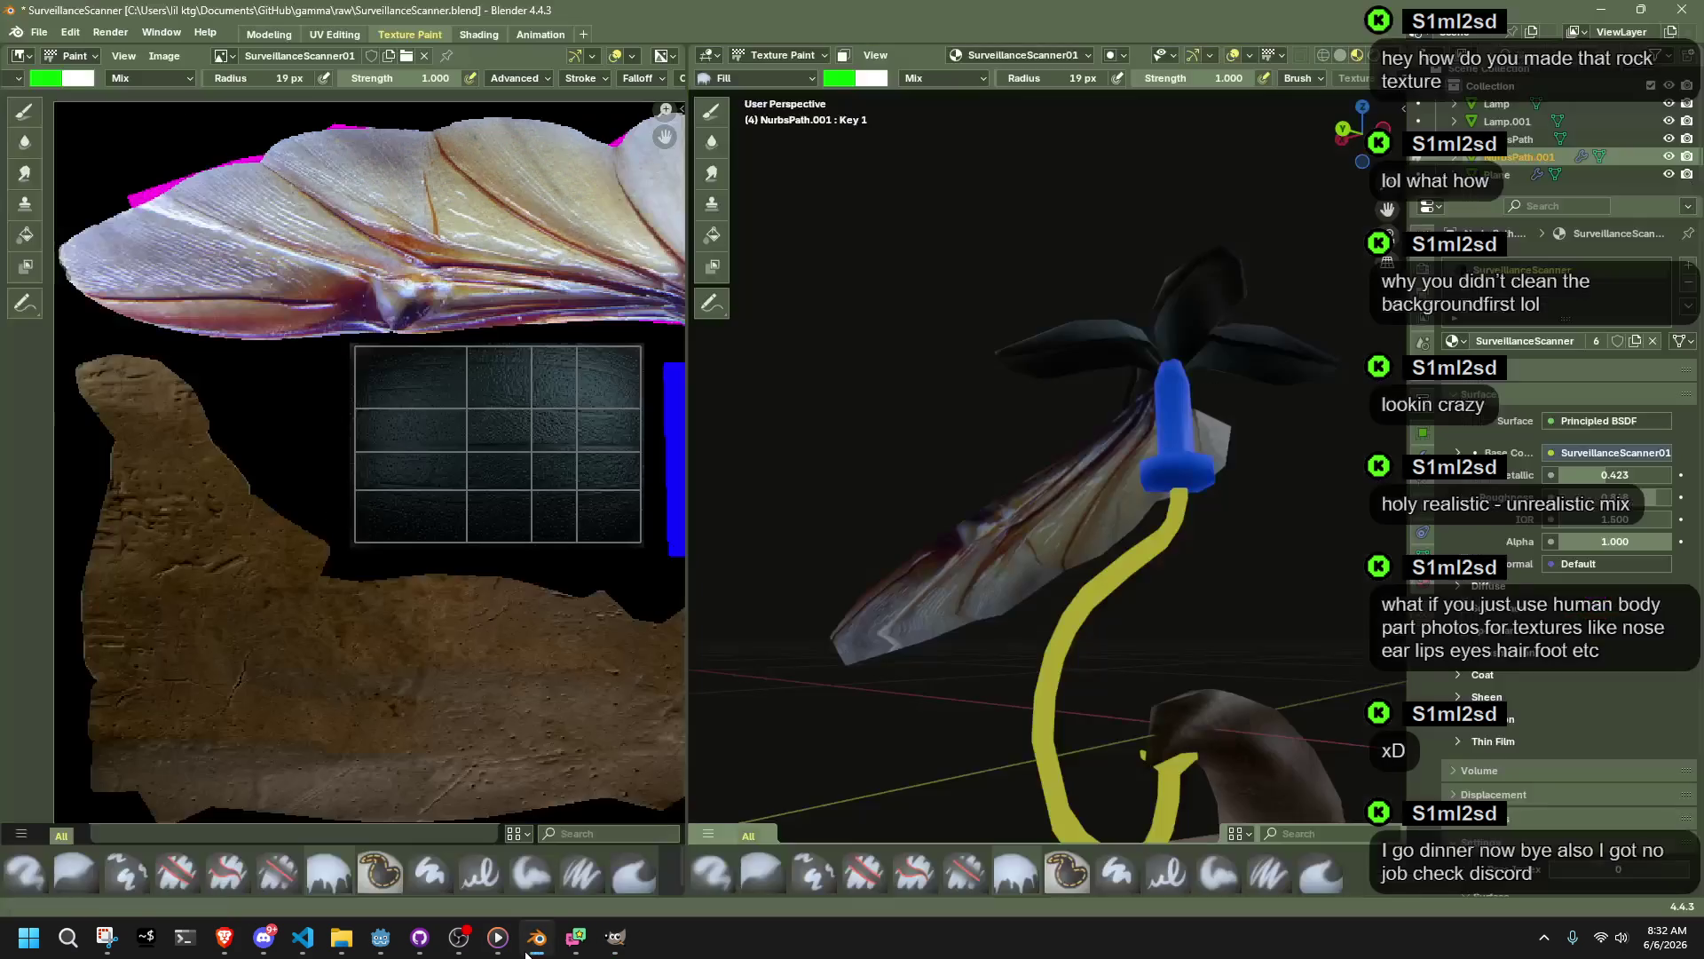
Step: Reload the re-exported scanner texture in the Image Editor
left_click(173, 62)
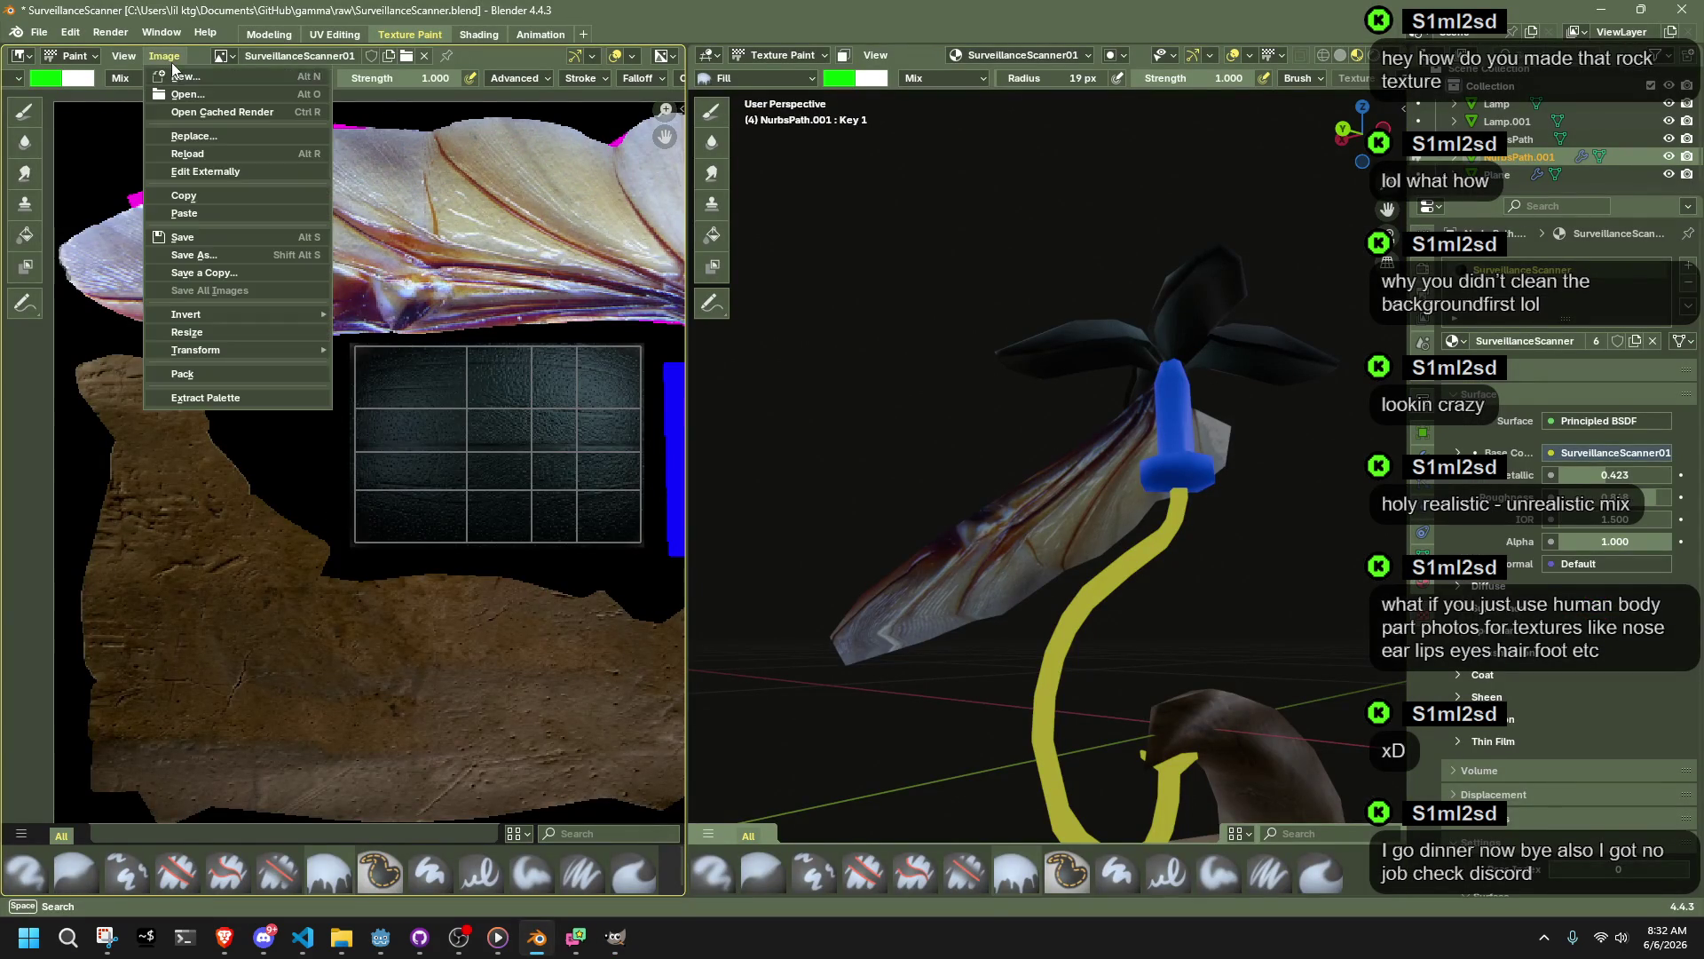
left_click(211, 158)
middle_click_drag(1092, 505, 1010, 594)
scroll(1010, 594, "down", 3)
Step: Switch the viewport from Texture Paint to Object Mode and orbit around the scanner
left_click(749, 60)
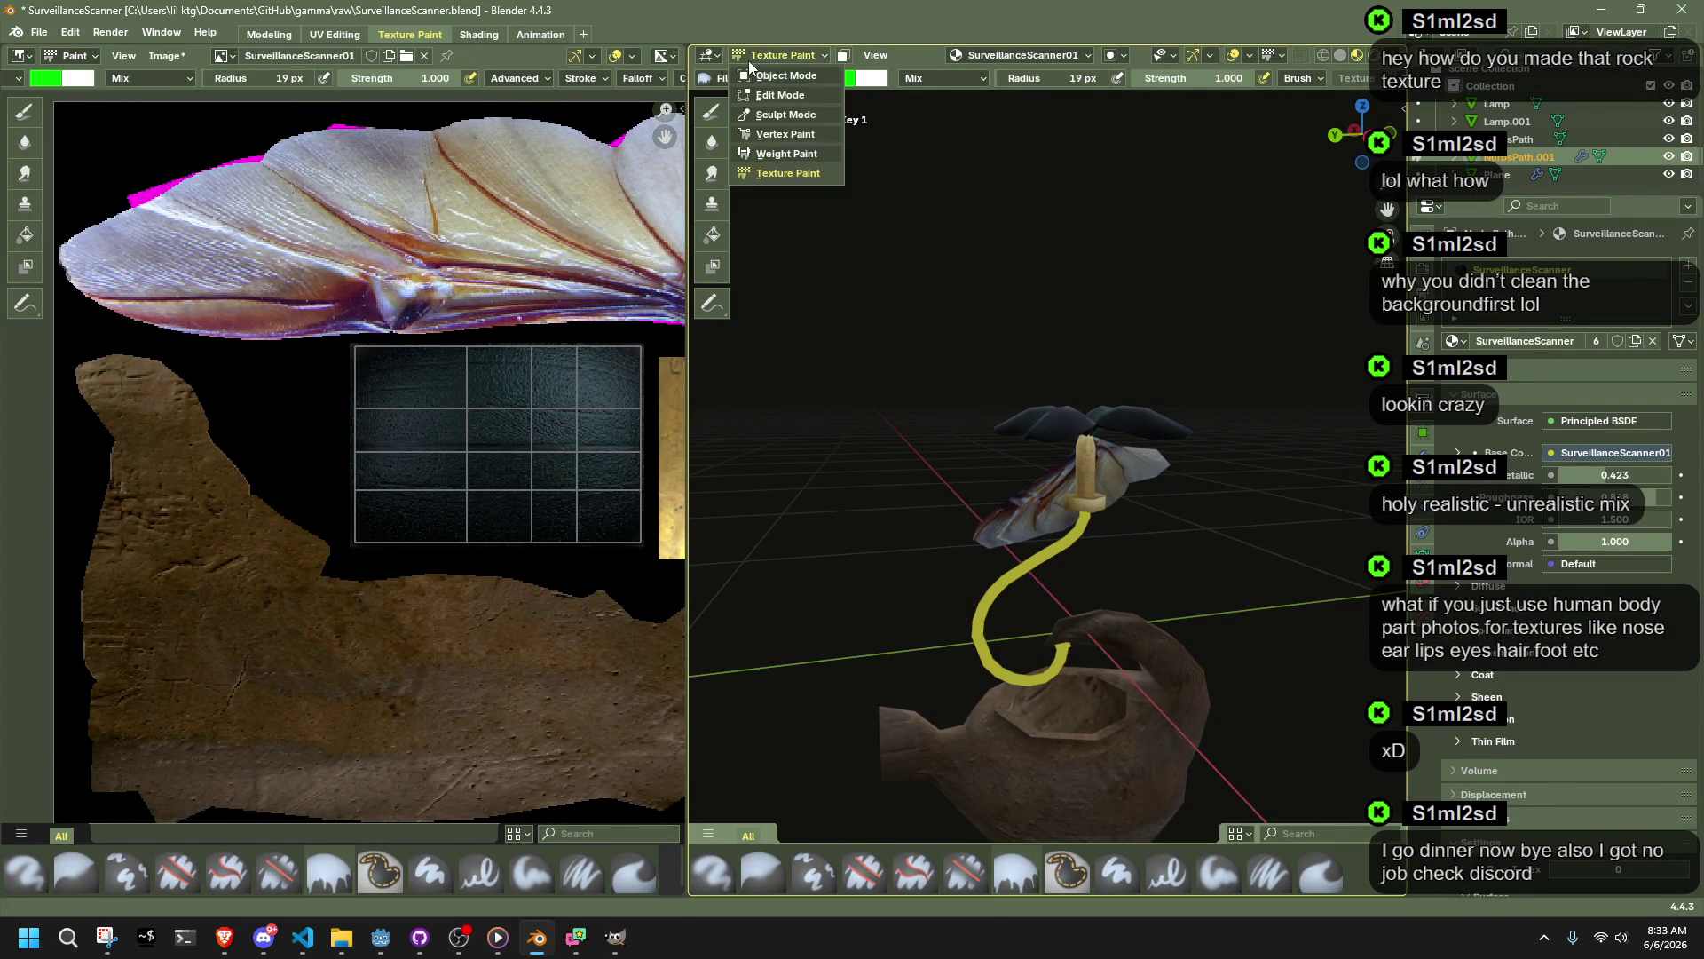
left_click(785, 76)
scroll(1132, 696, "down", 3)
mouse_move(1132, 696)
middle_mouse_down()
mouse_move(845, 770)
mouse_move(1218, 780)
mouse_move(997, 671)
mouse_move(892, 553)
mouse_move(1201, 436)
mouse_move(1286, 627)
mouse_move(1248, 673)
middle_mouse_up()
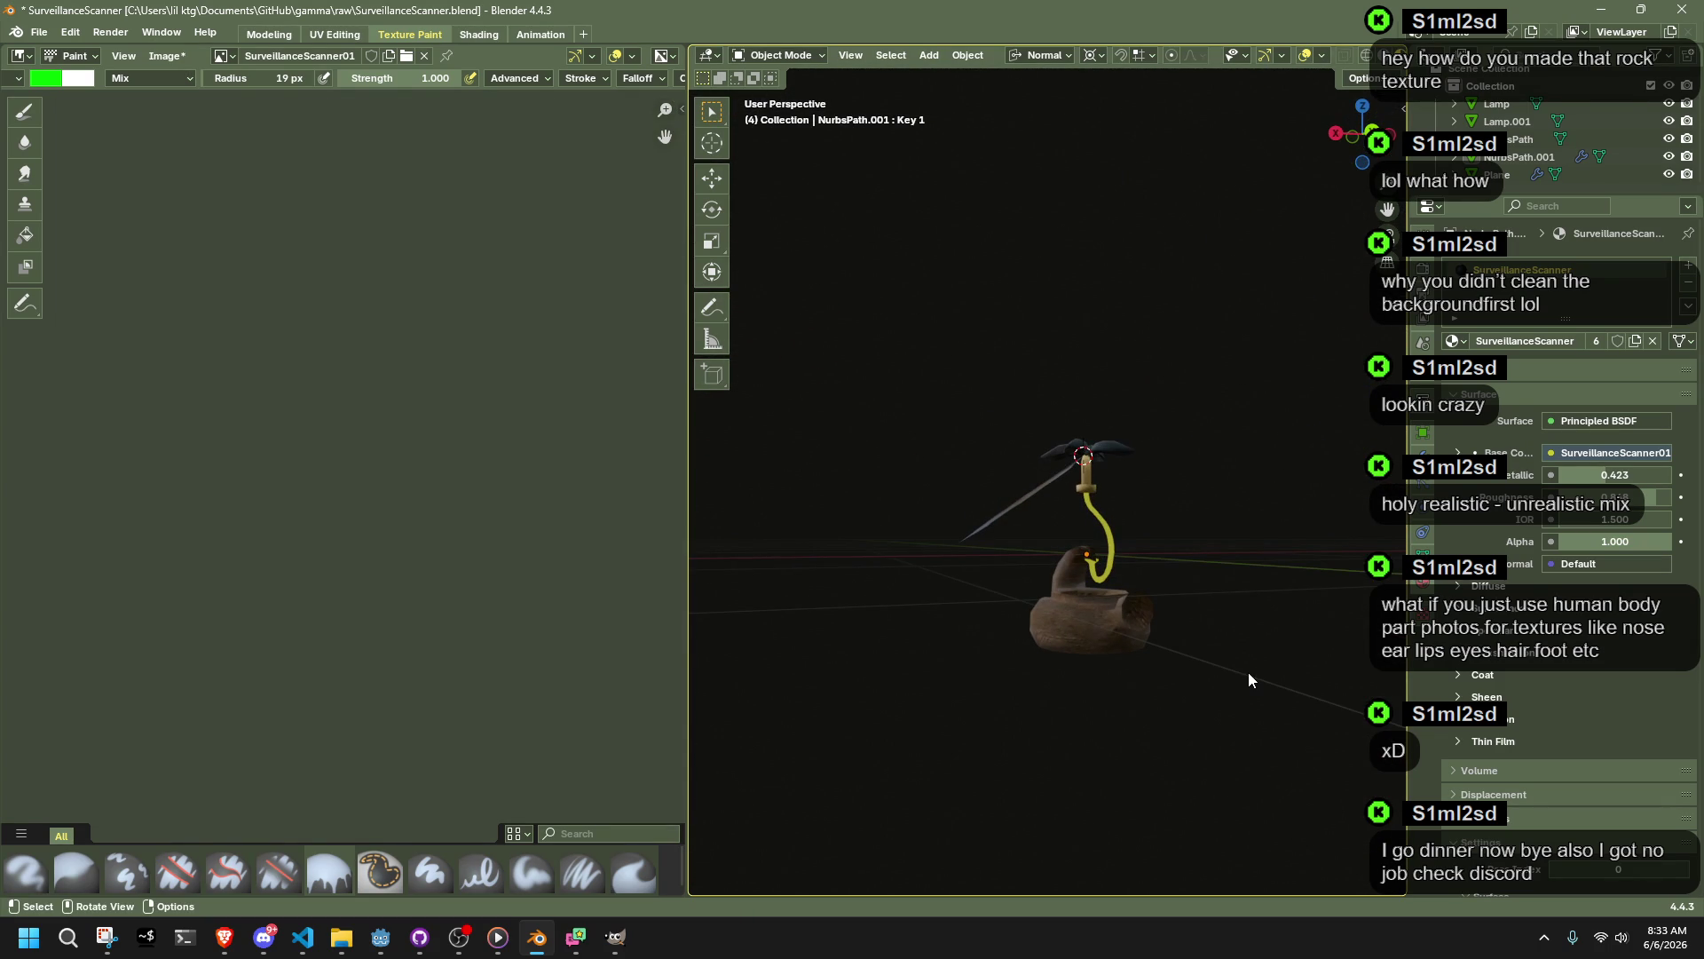
key("alt+Tab")
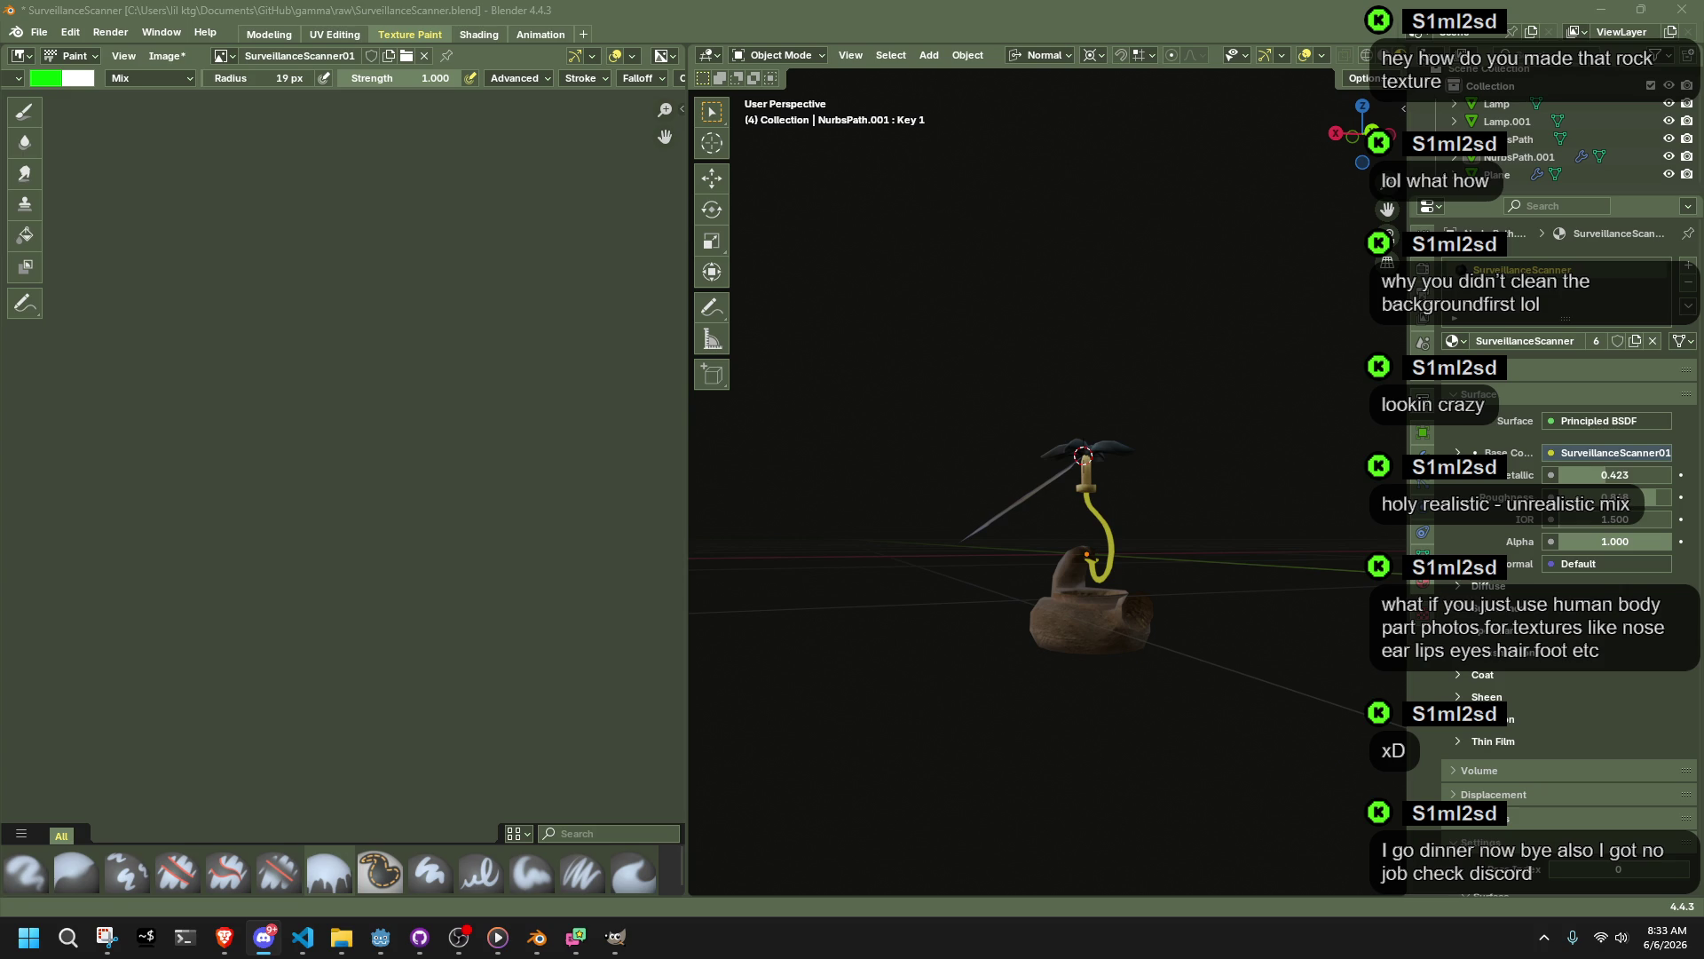
scroll(1042, 447, "up", 8)
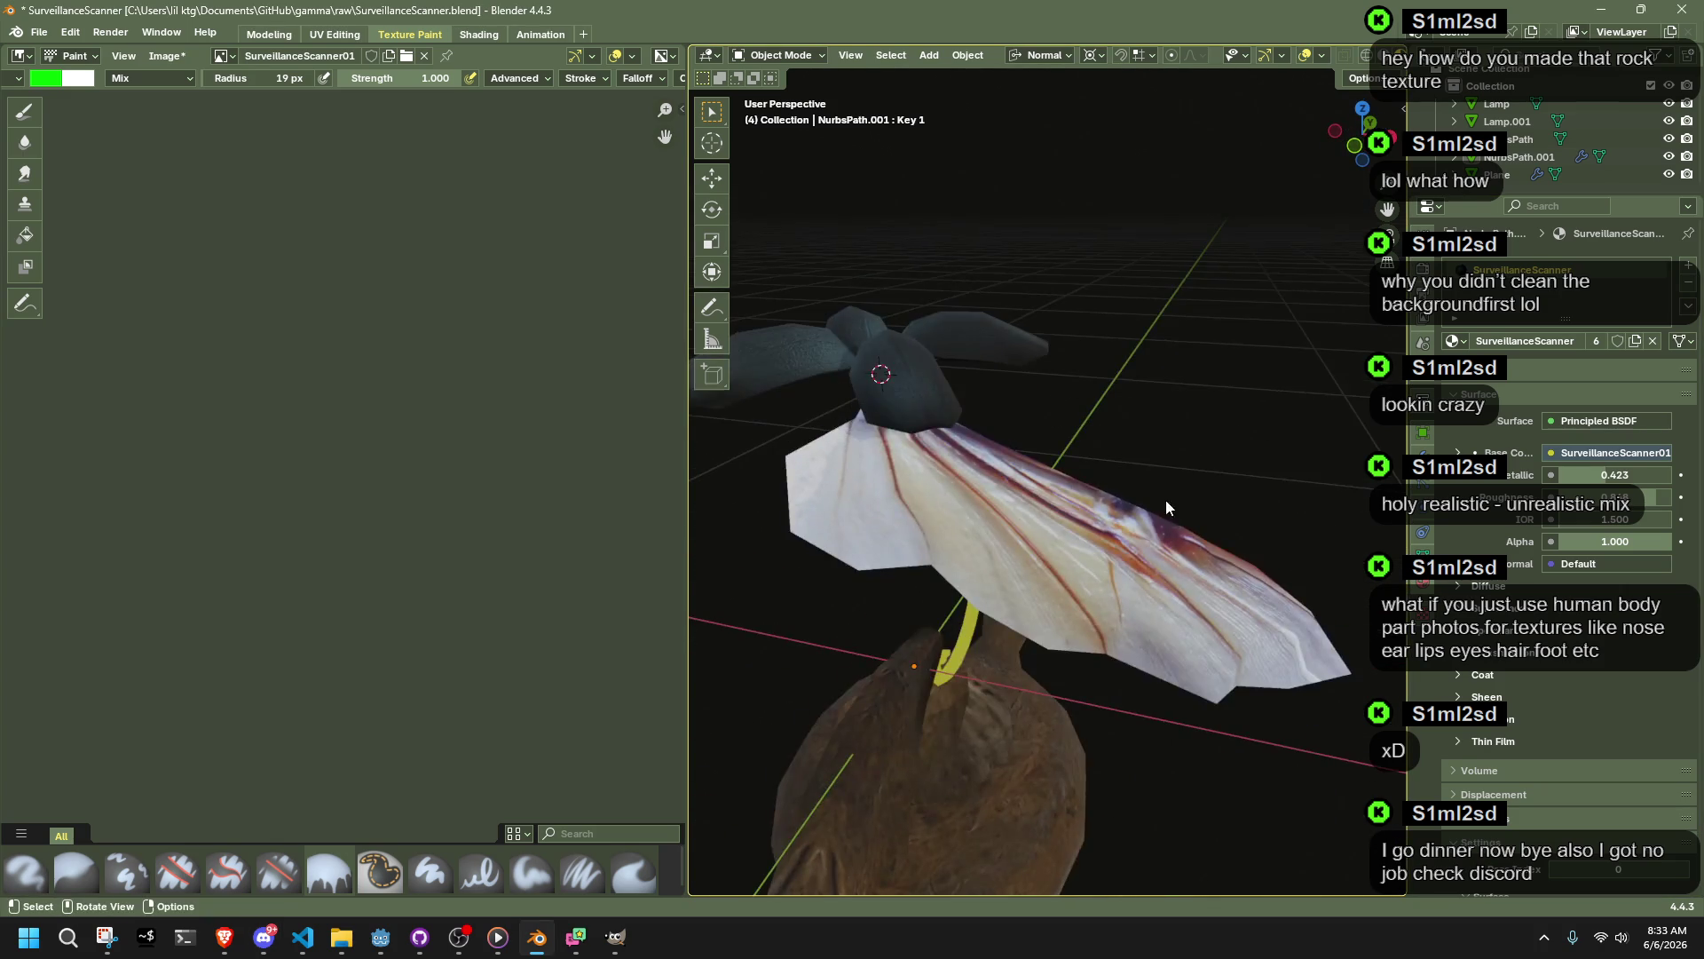
Step: Select the wing plane and view the drone straight down from the top
left_click(1175, 497)
scroll(1175, 497, "down", 5)
mouse_move(1255, 499)
middle_mouse_down()
mouse_move(1079, 609)
mouse_move(879, 648)
mouse_move(1056, 715)
mouse_move(1239, 716)
mouse_move(1322, 658)
mouse_move(1318, 465)
mouse_move(1081, 738)
middle_mouse_up()
scroll(879, 648, "up", 6)
scroll(1273, 503, "down", 5)
left_click_drag(1349, 152, 1367, 122)
left_click(1363, 119)
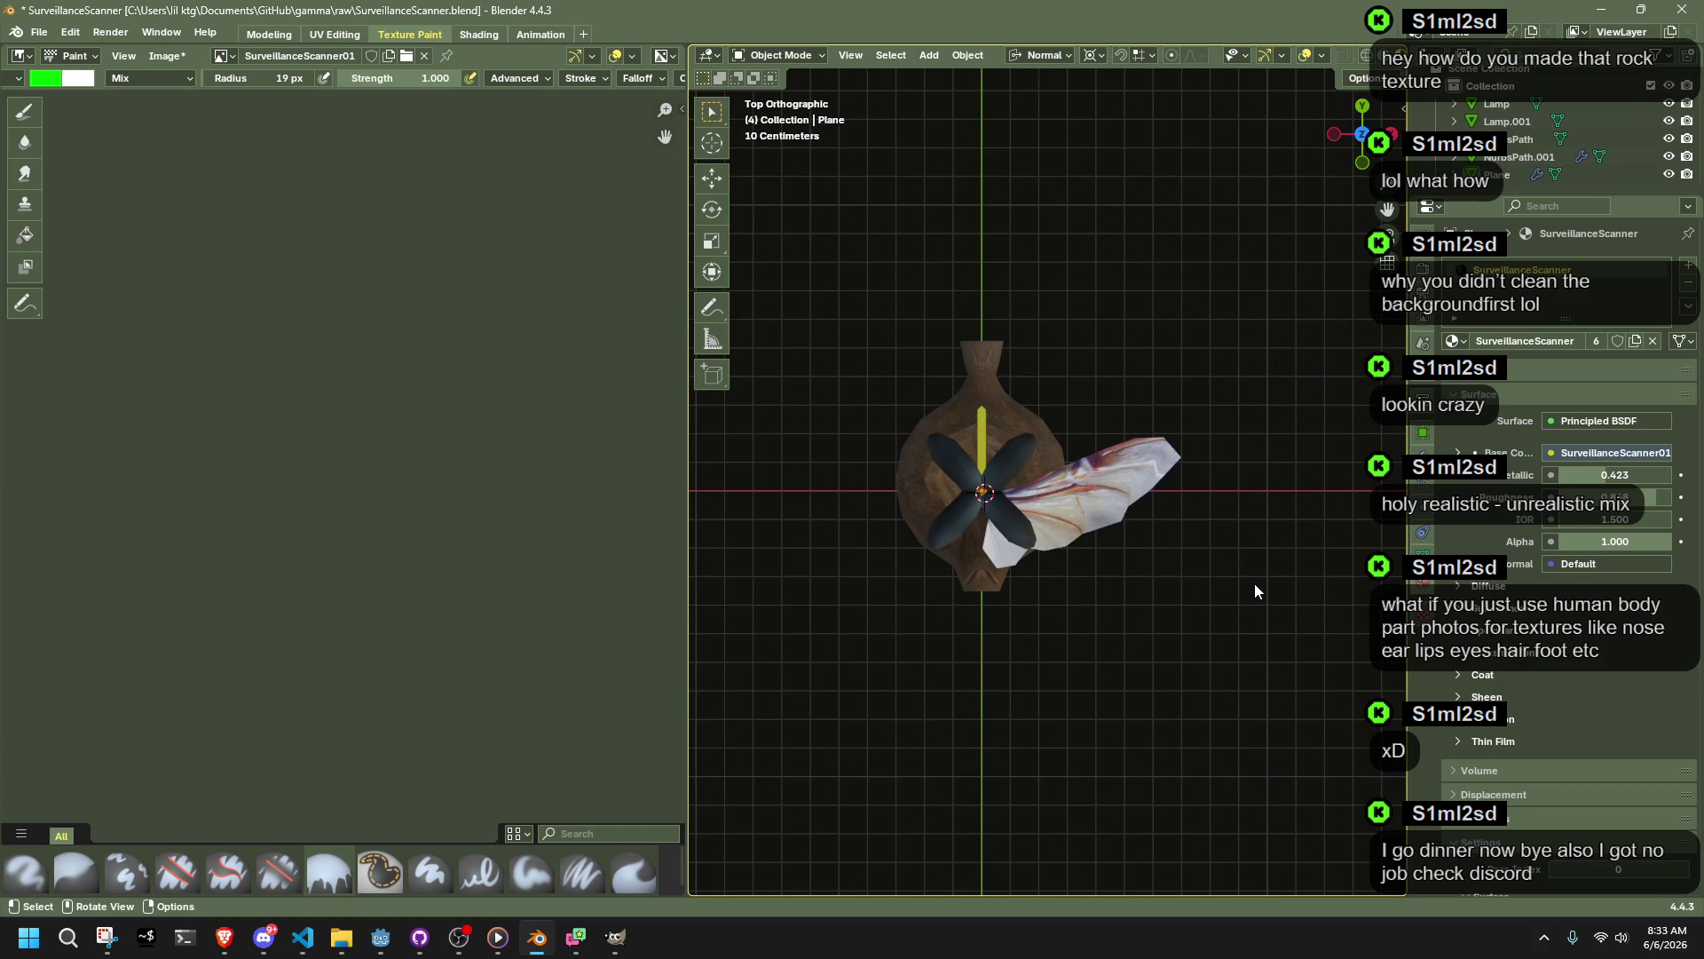
scroll(1254, 583, "up", 5)
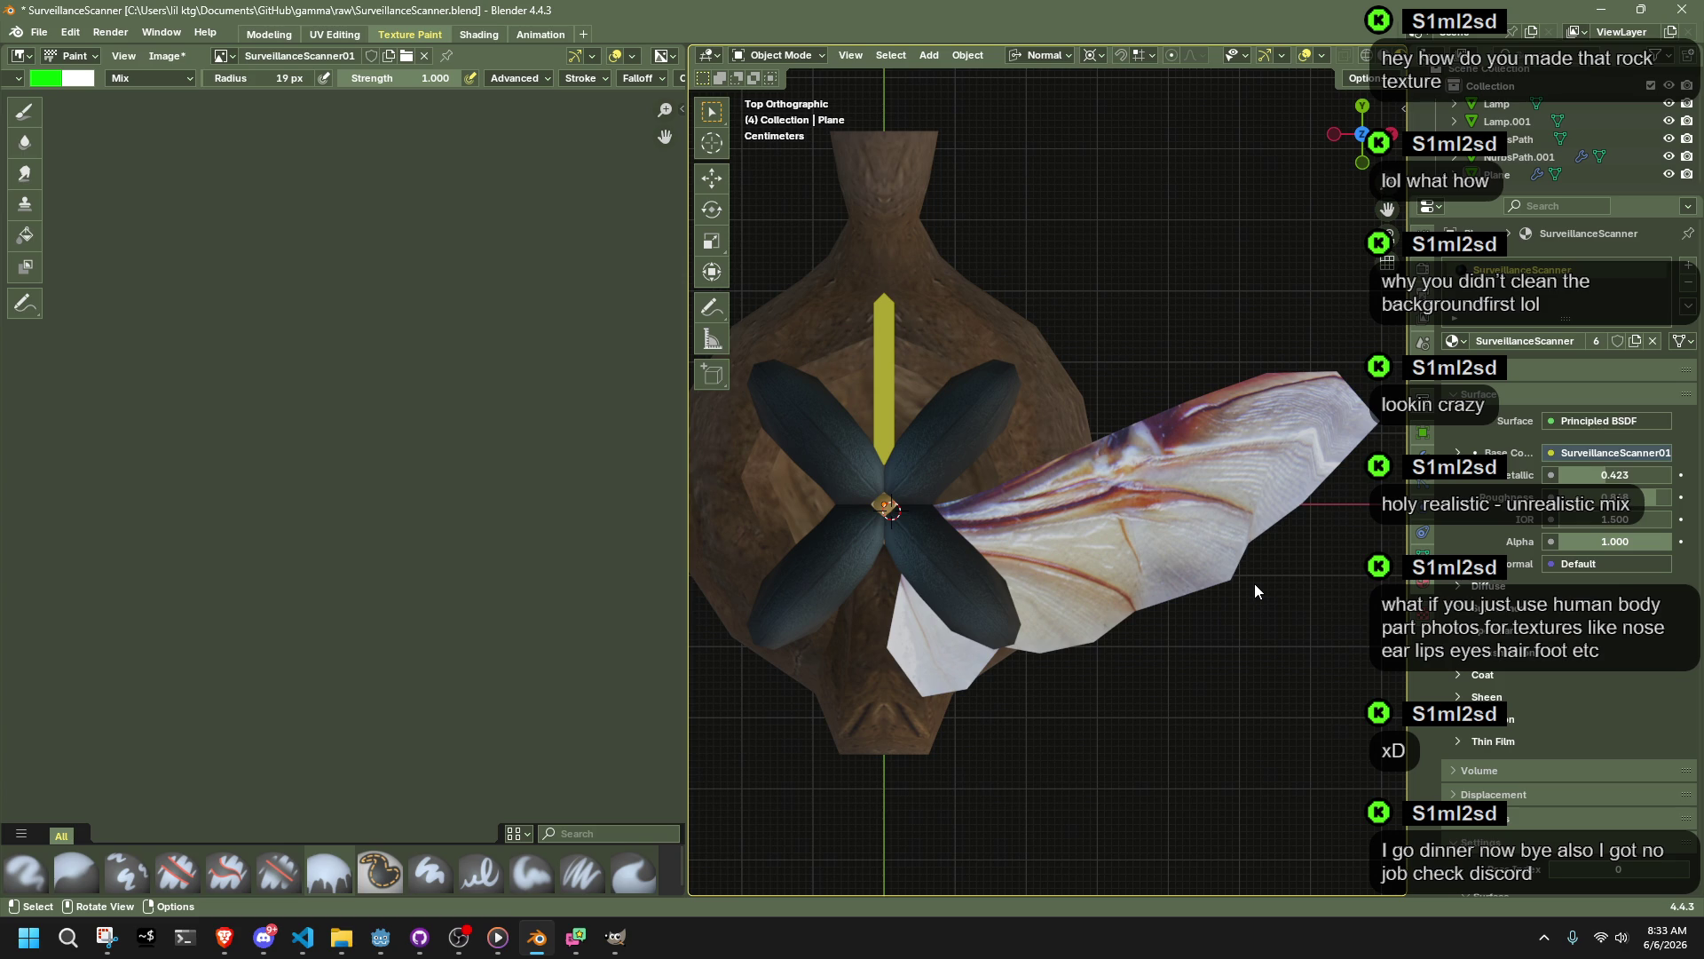
Step: Reselect the wing plane and enter Edit Mode on its mesh
scroll(1255, 583, "down", 10)
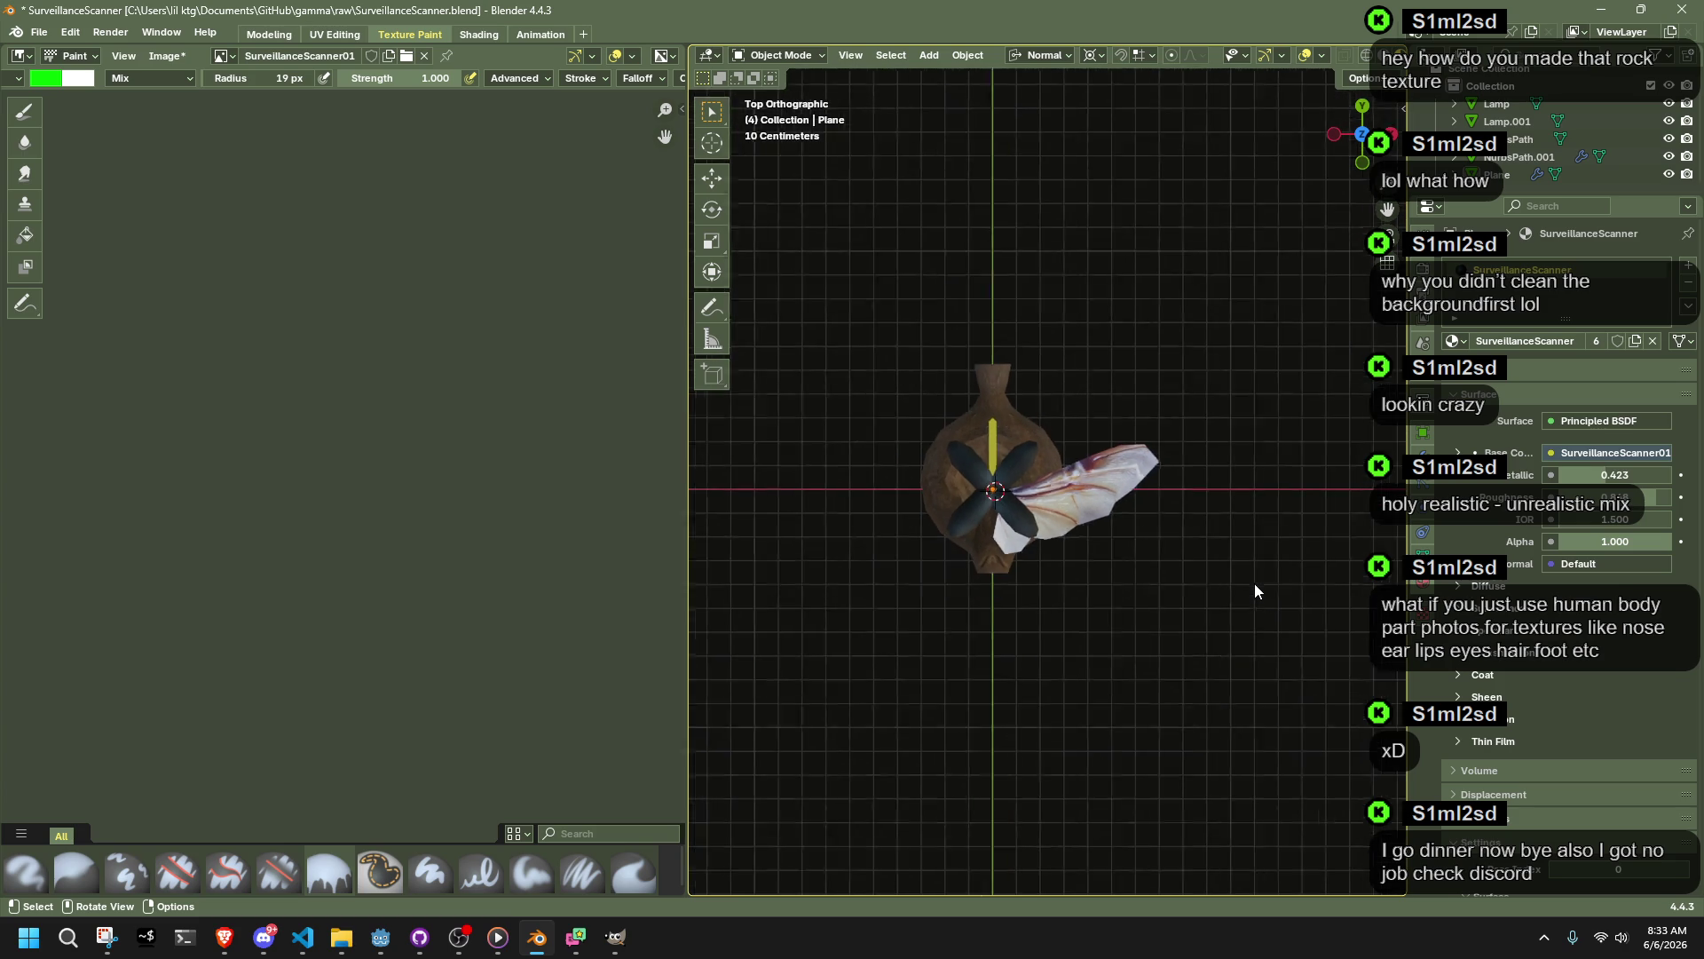
scroll(1254, 583, "up", 10)
left_click(1147, 499)
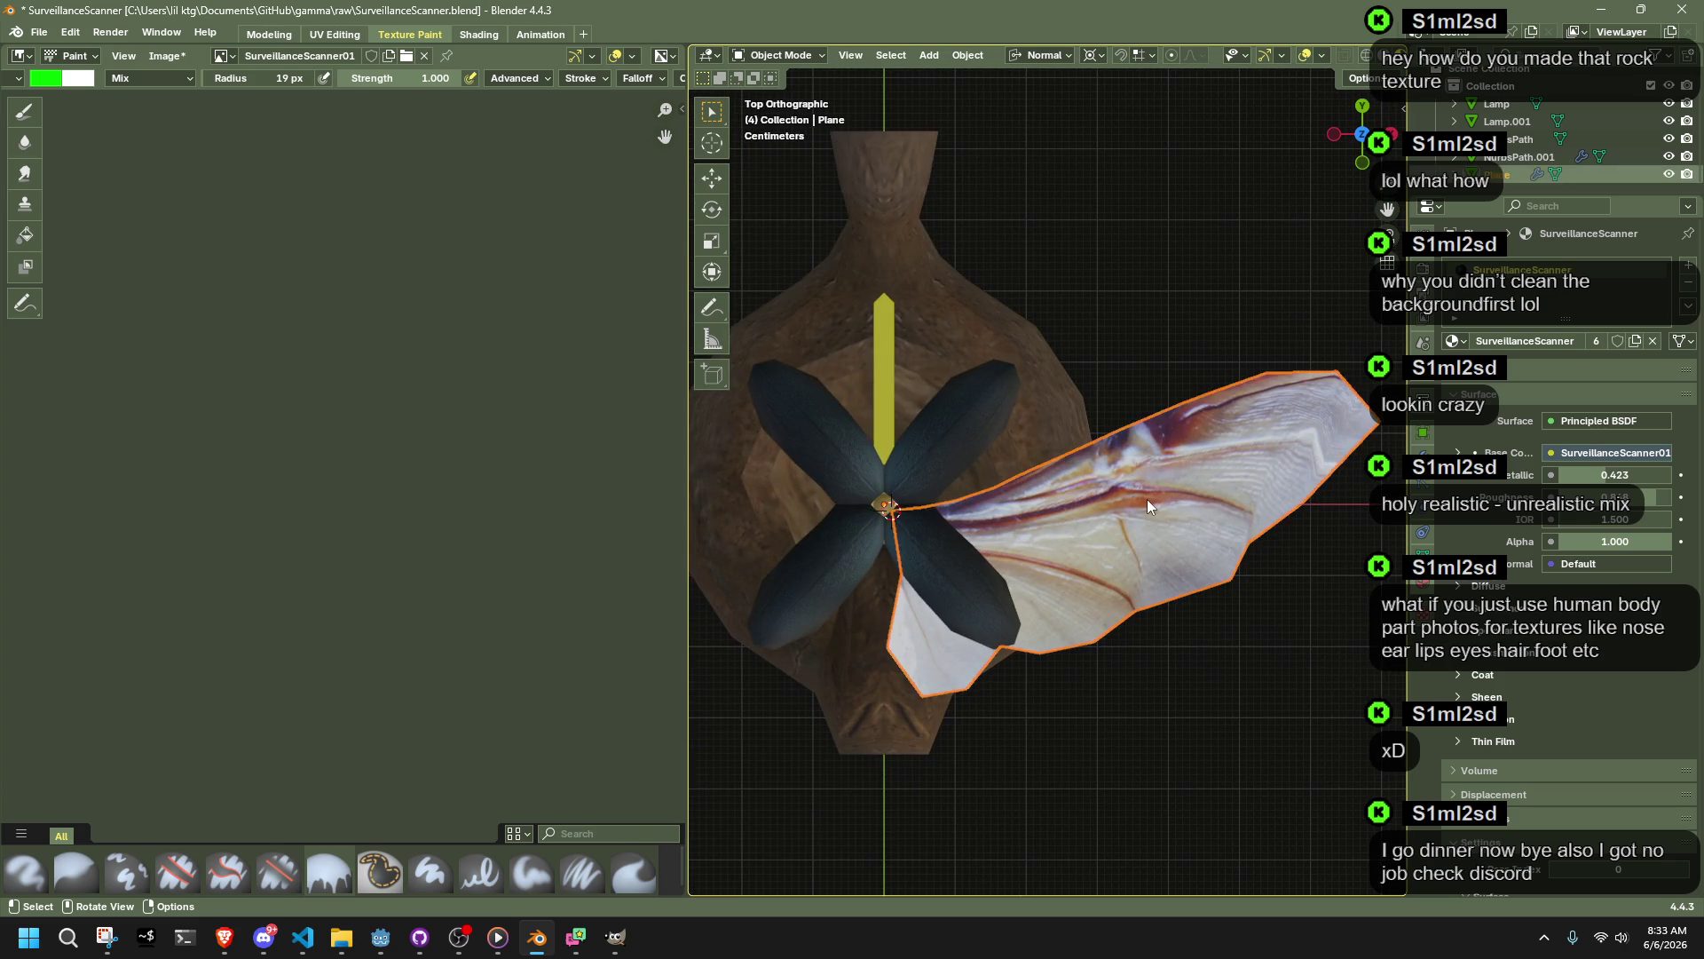
scroll(1147, 506, "down", 3)
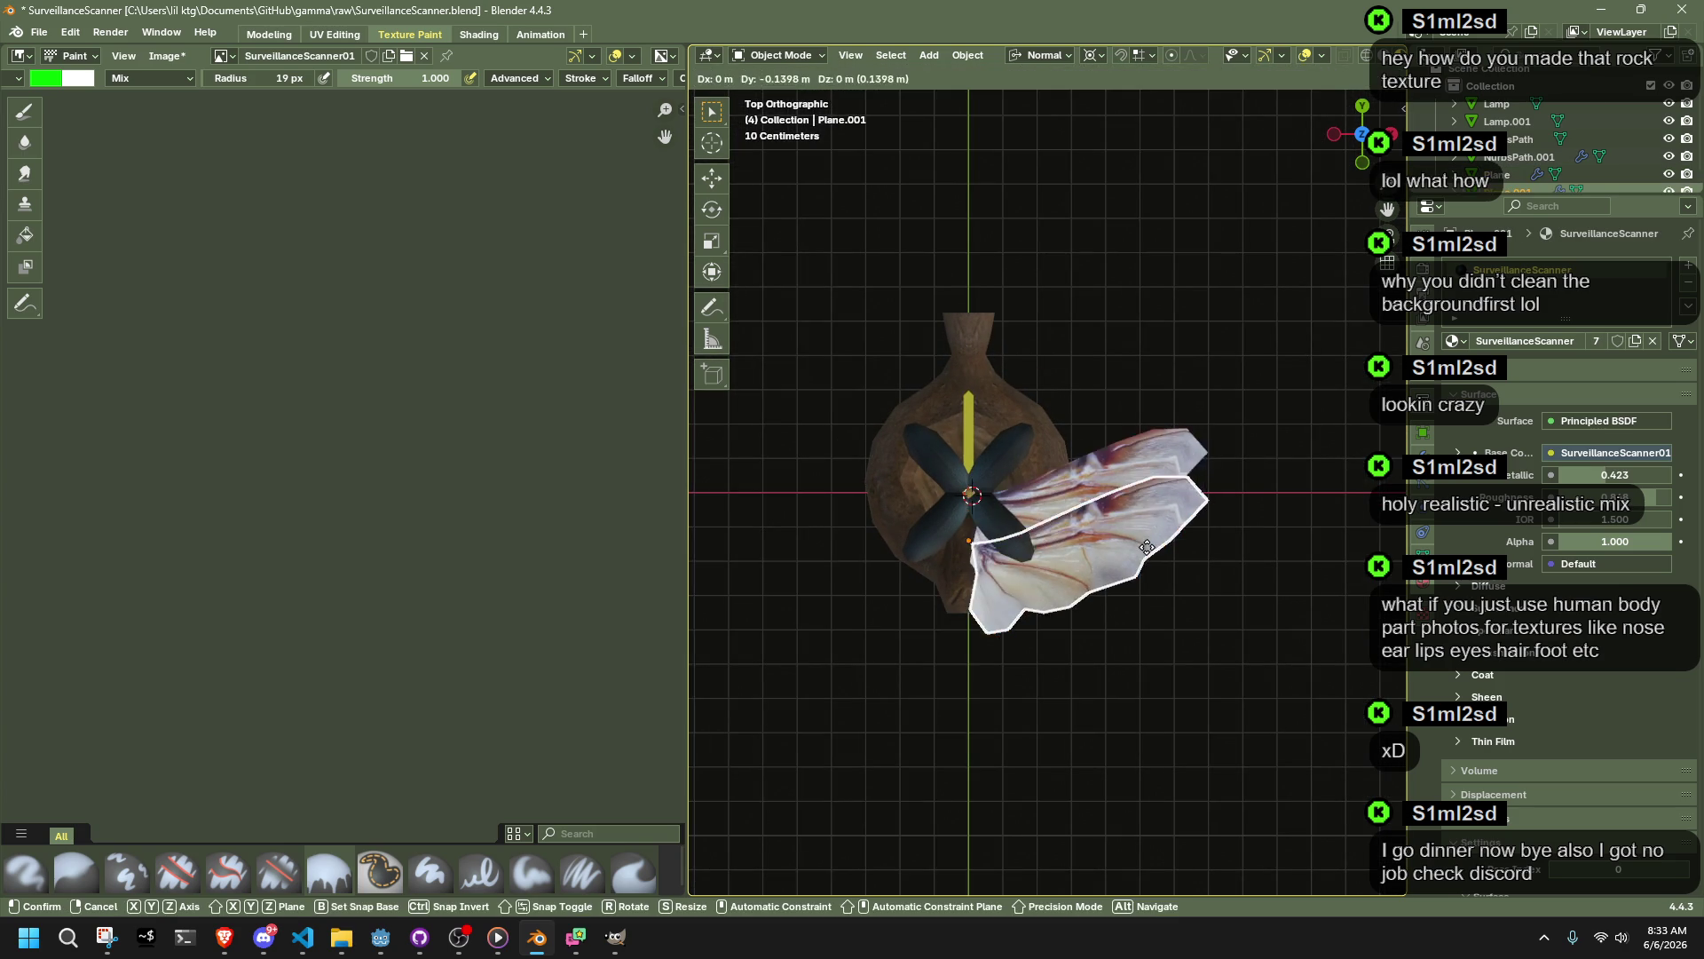
key("Tab")
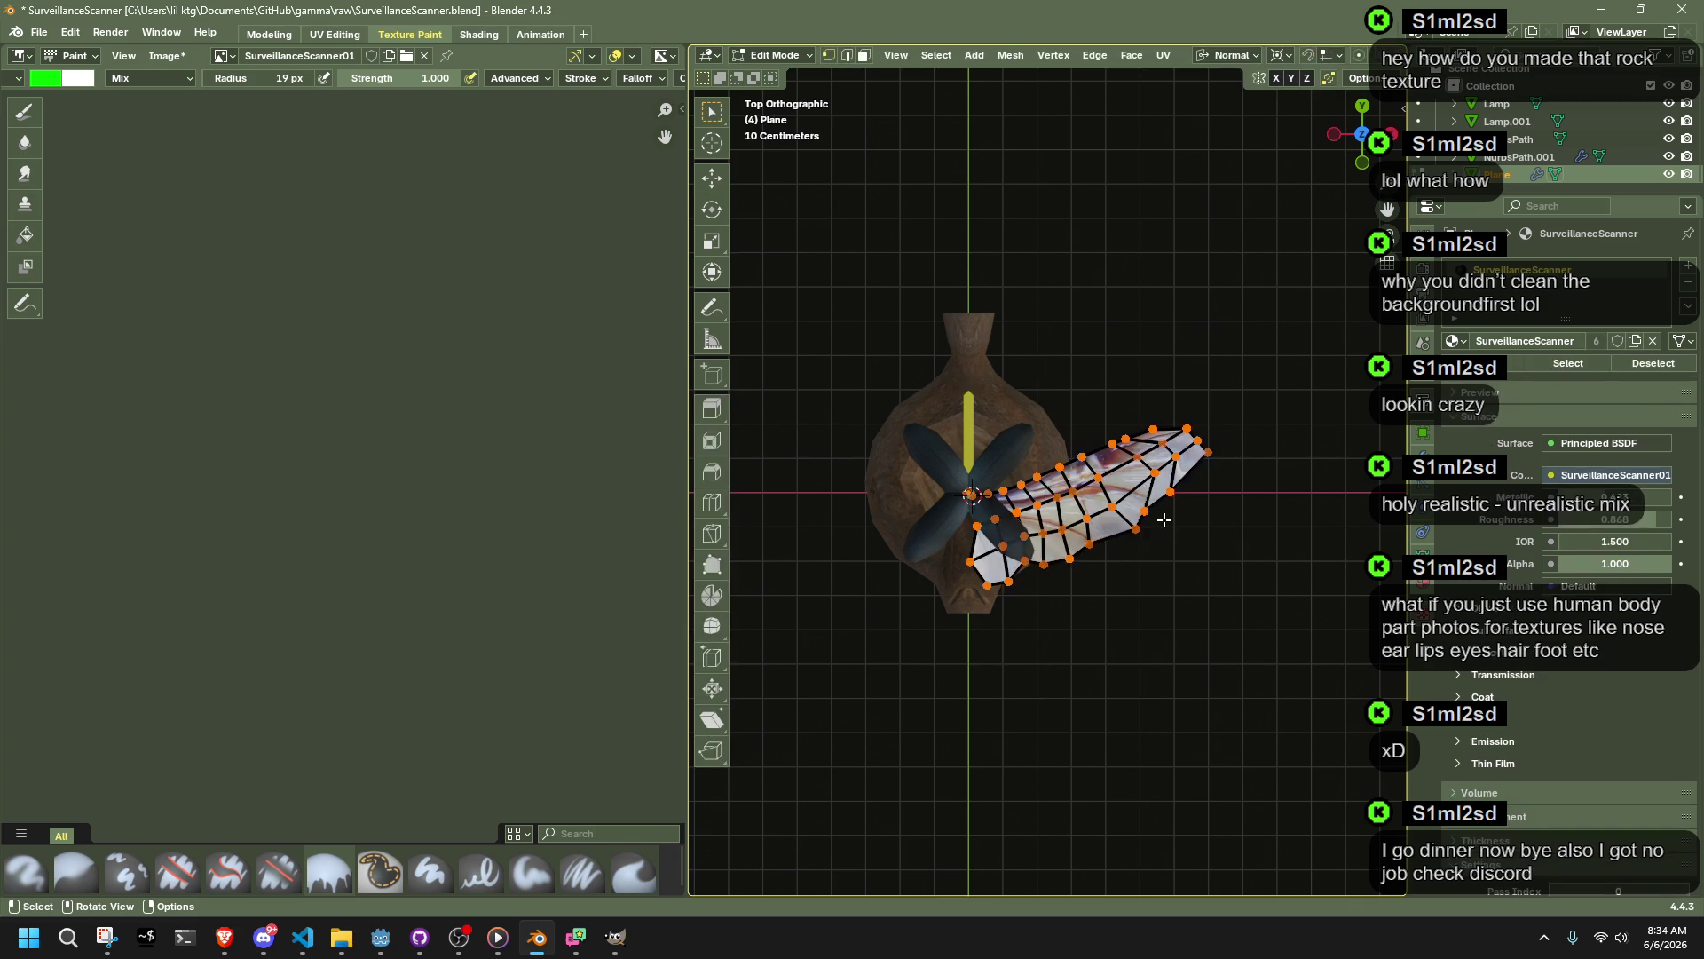
Step: Select the whole wing mesh and duplicate it, rotated by 90°
key("a")
key("shift+d")
key("r")
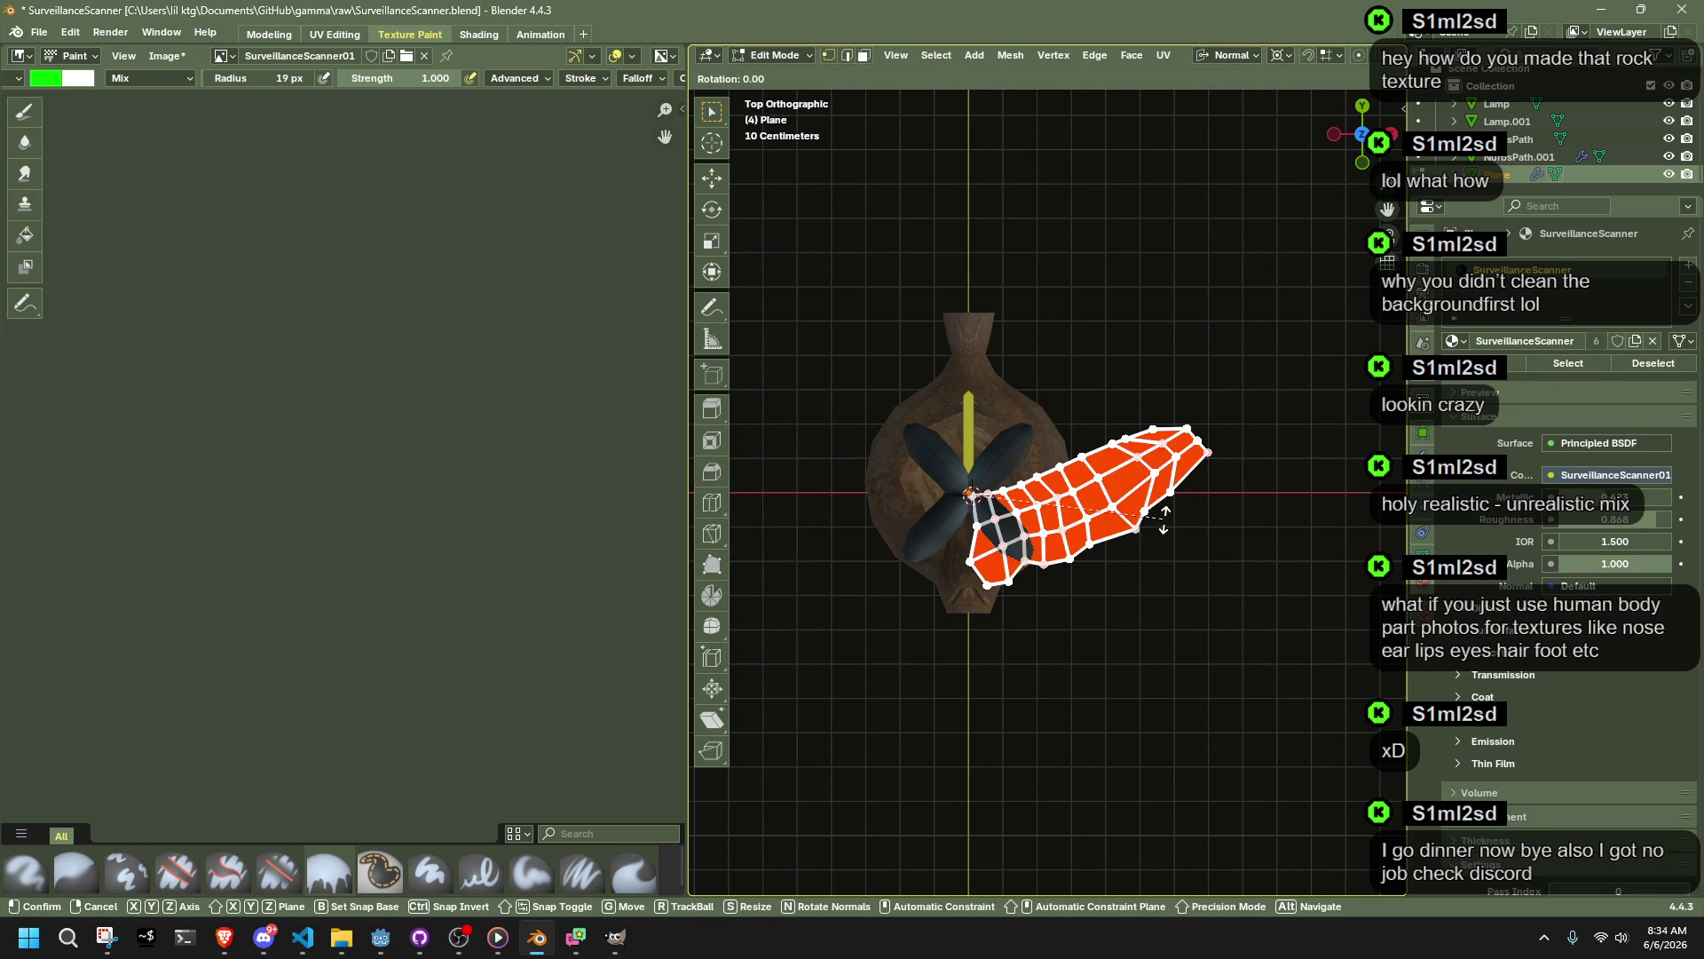
left_click(808, 753)
double_click(882, 793)
type("90")
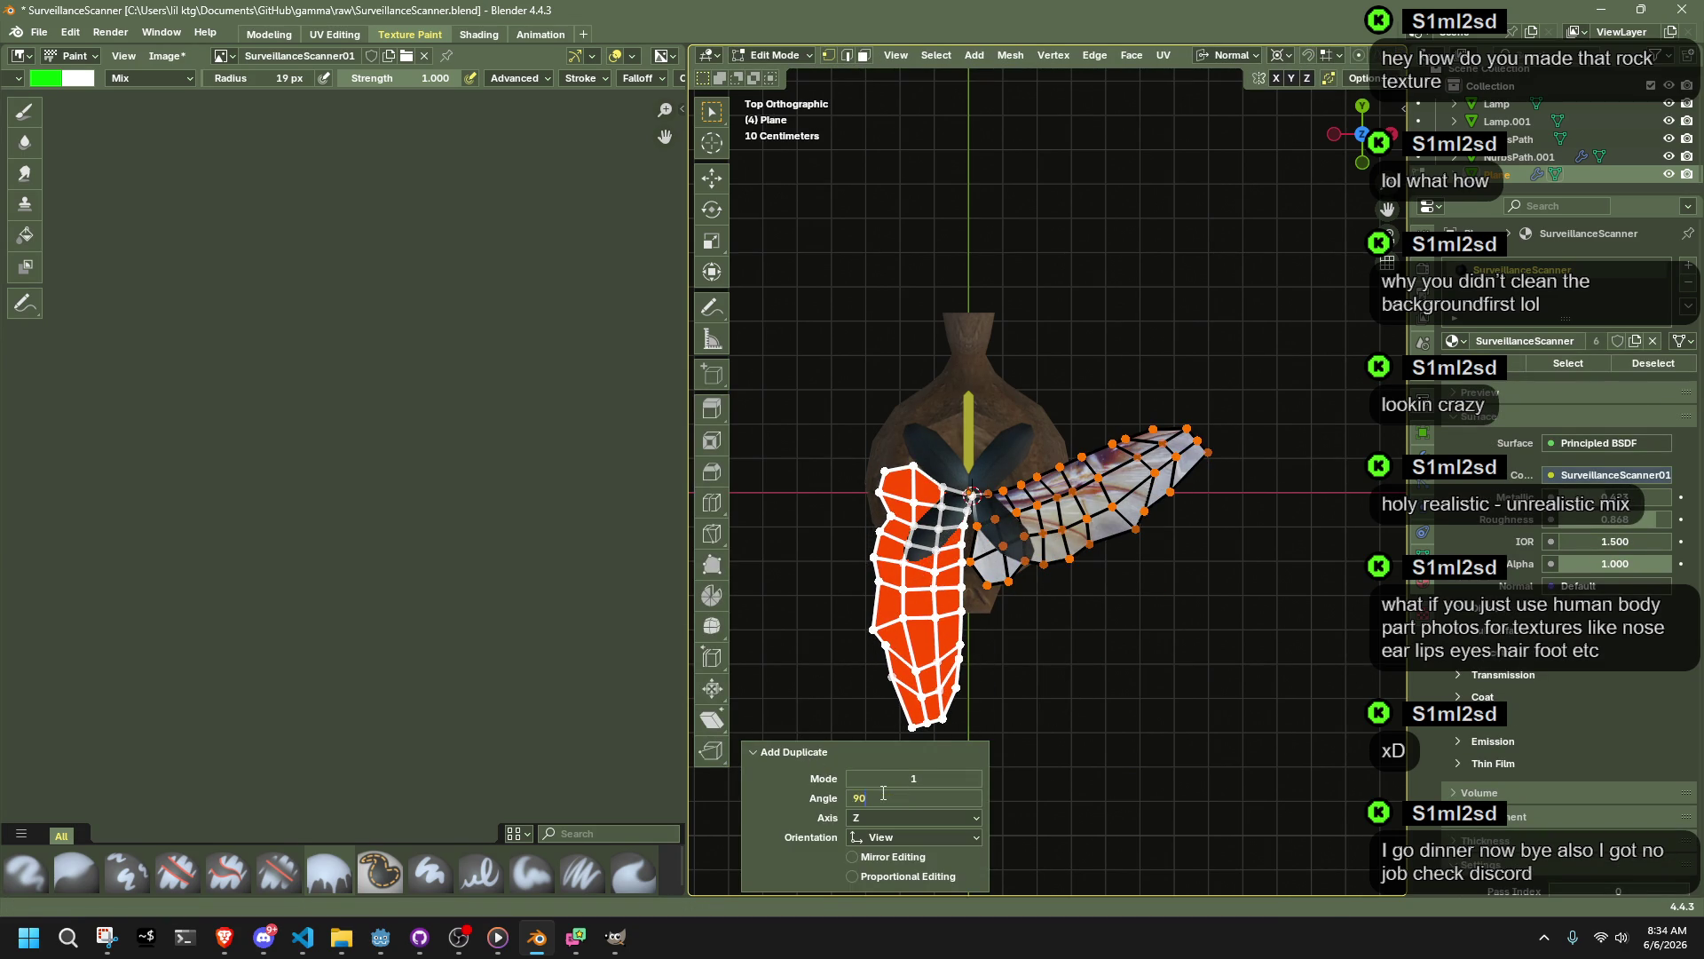
key("Return")
mouse_move(1069, 677)
middle_mouse_down()
mouse_move(1144, 598)
mouse_move(1195, 502)
mouse_move(1266, 497)
mouse_move(856, 525)
mouse_move(1327, 532)
mouse_move(1314, 514)
mouse_move(1117, 717)
mouse_move(822, 671)
mouse_move(829, 540)
mouse_move(1132, 509)
mouse_move(1303, 621)
middle_mouse_up()
Step: Test a Z-axis rotation of the plane in Object Mode, undo it and return to Edit Mode
key("Tab")
key("Tab")
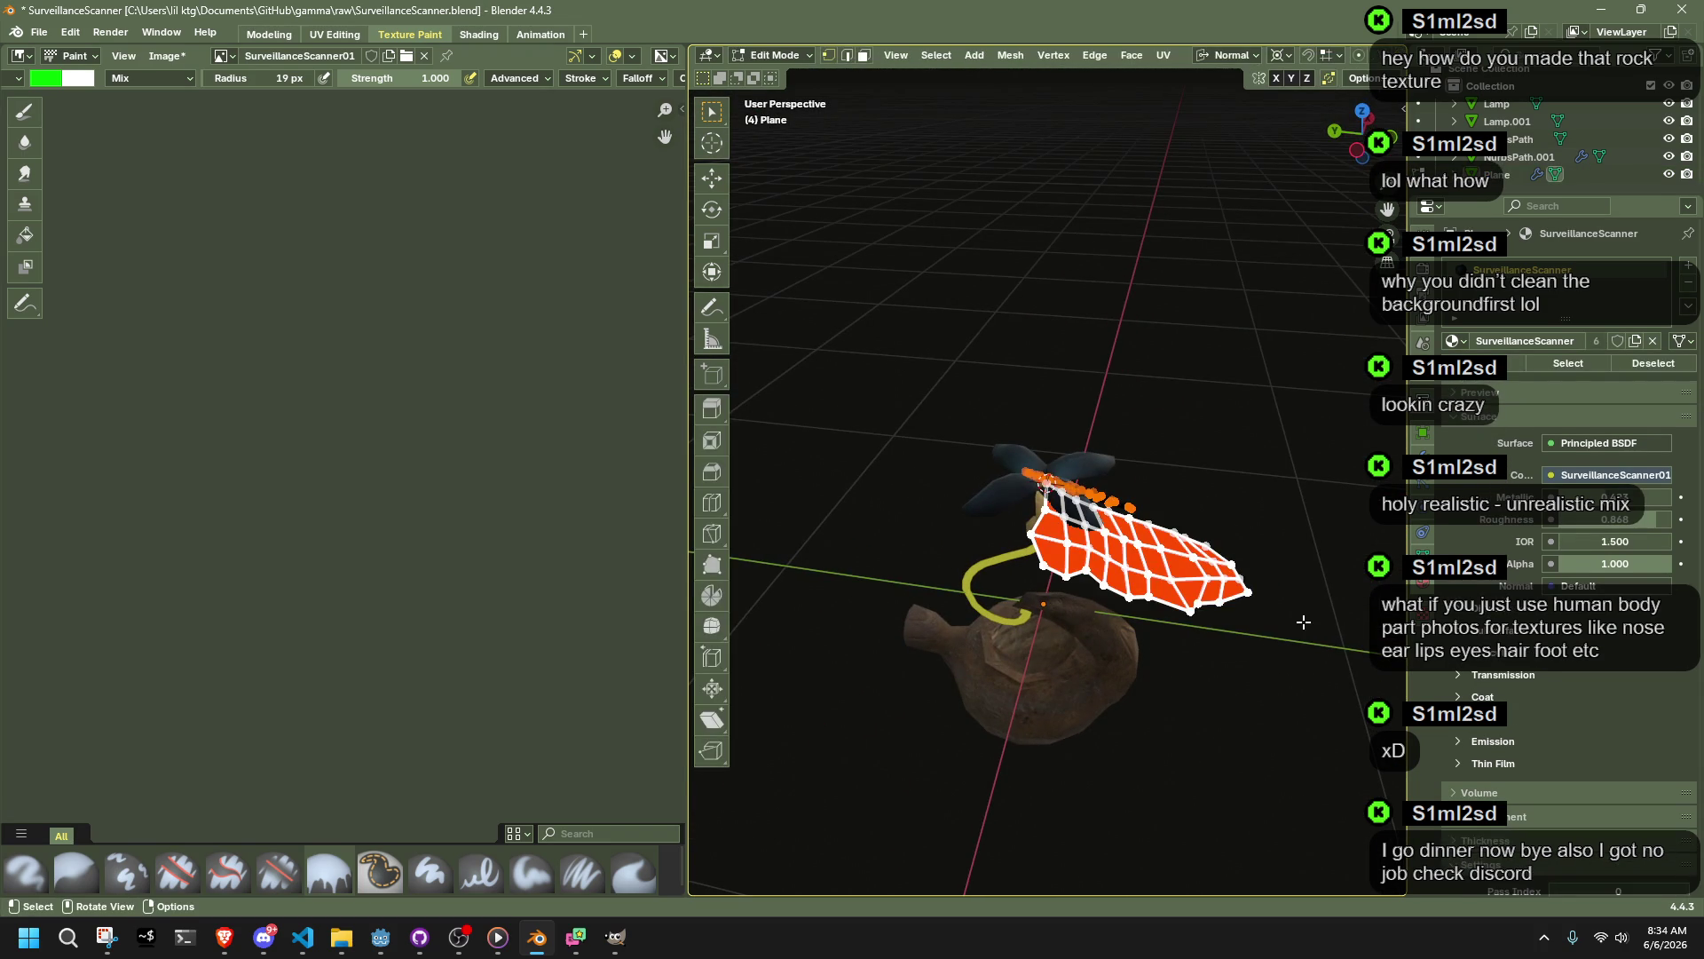
key("g")
key("z")
key("Escape")
key("r")
key("z")
left_click(844, 719)
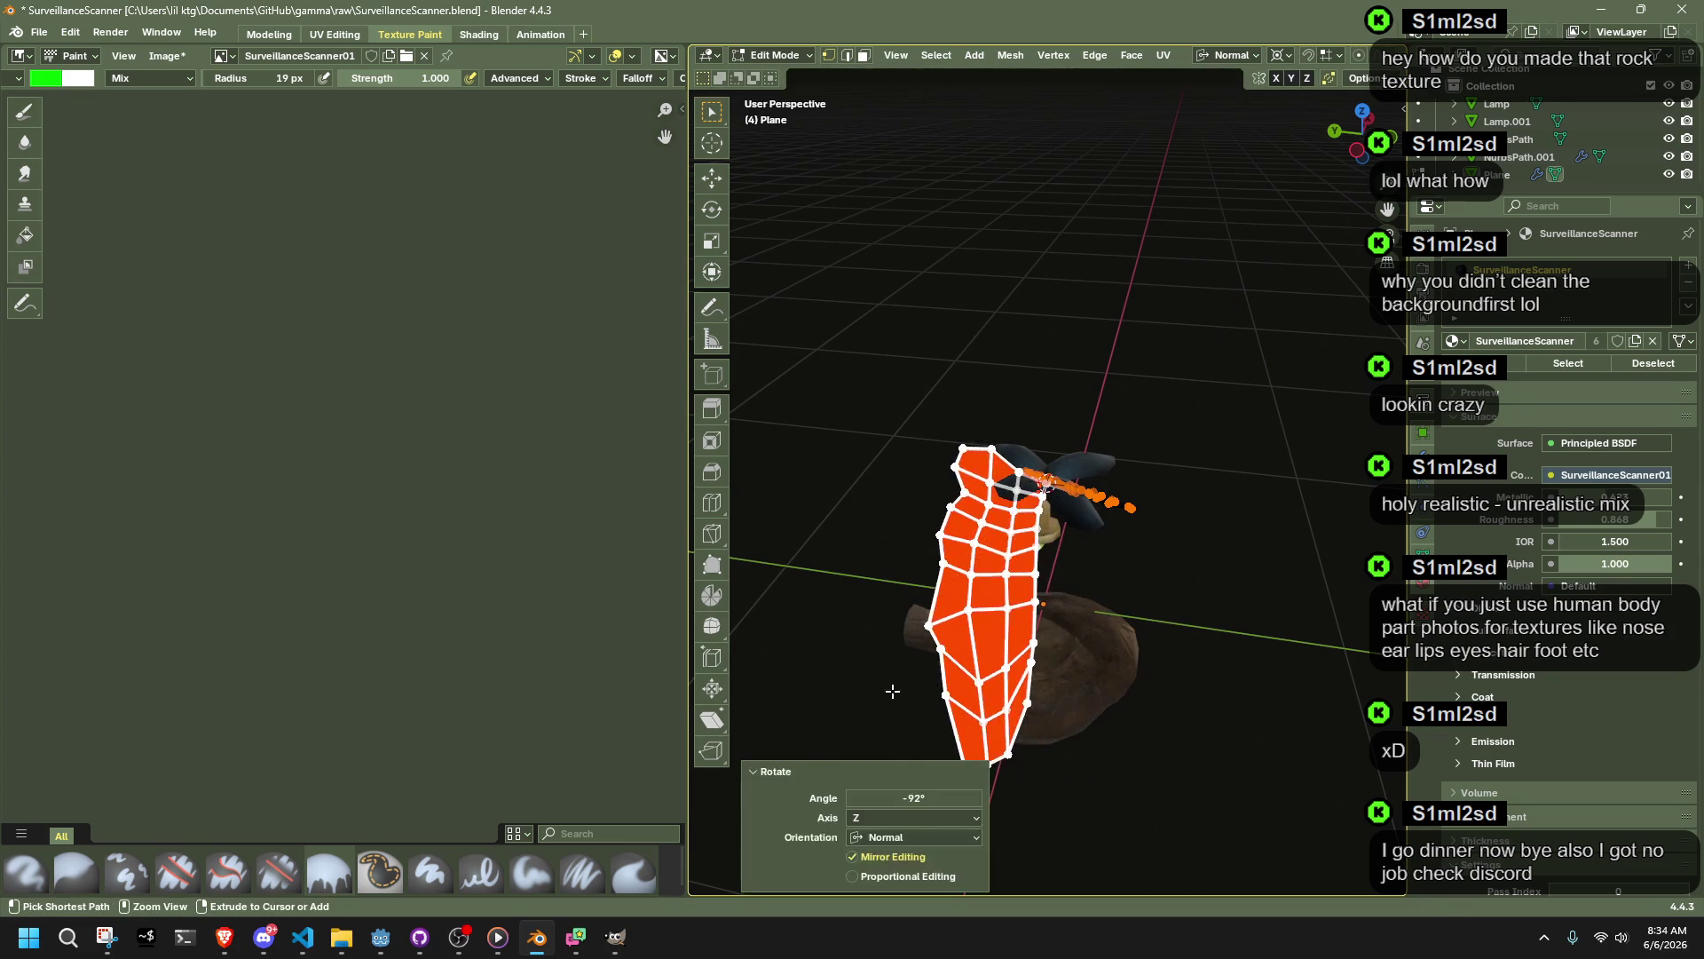
key("ctrl+z")
key("Tab")
key("Tab")
mouse_move(1043, 640)
middle_mouse_down()
mouse_move(1183, 551)
mouse_move(1260, 426)
middle_mouse_up()
left_click(1234, 55)
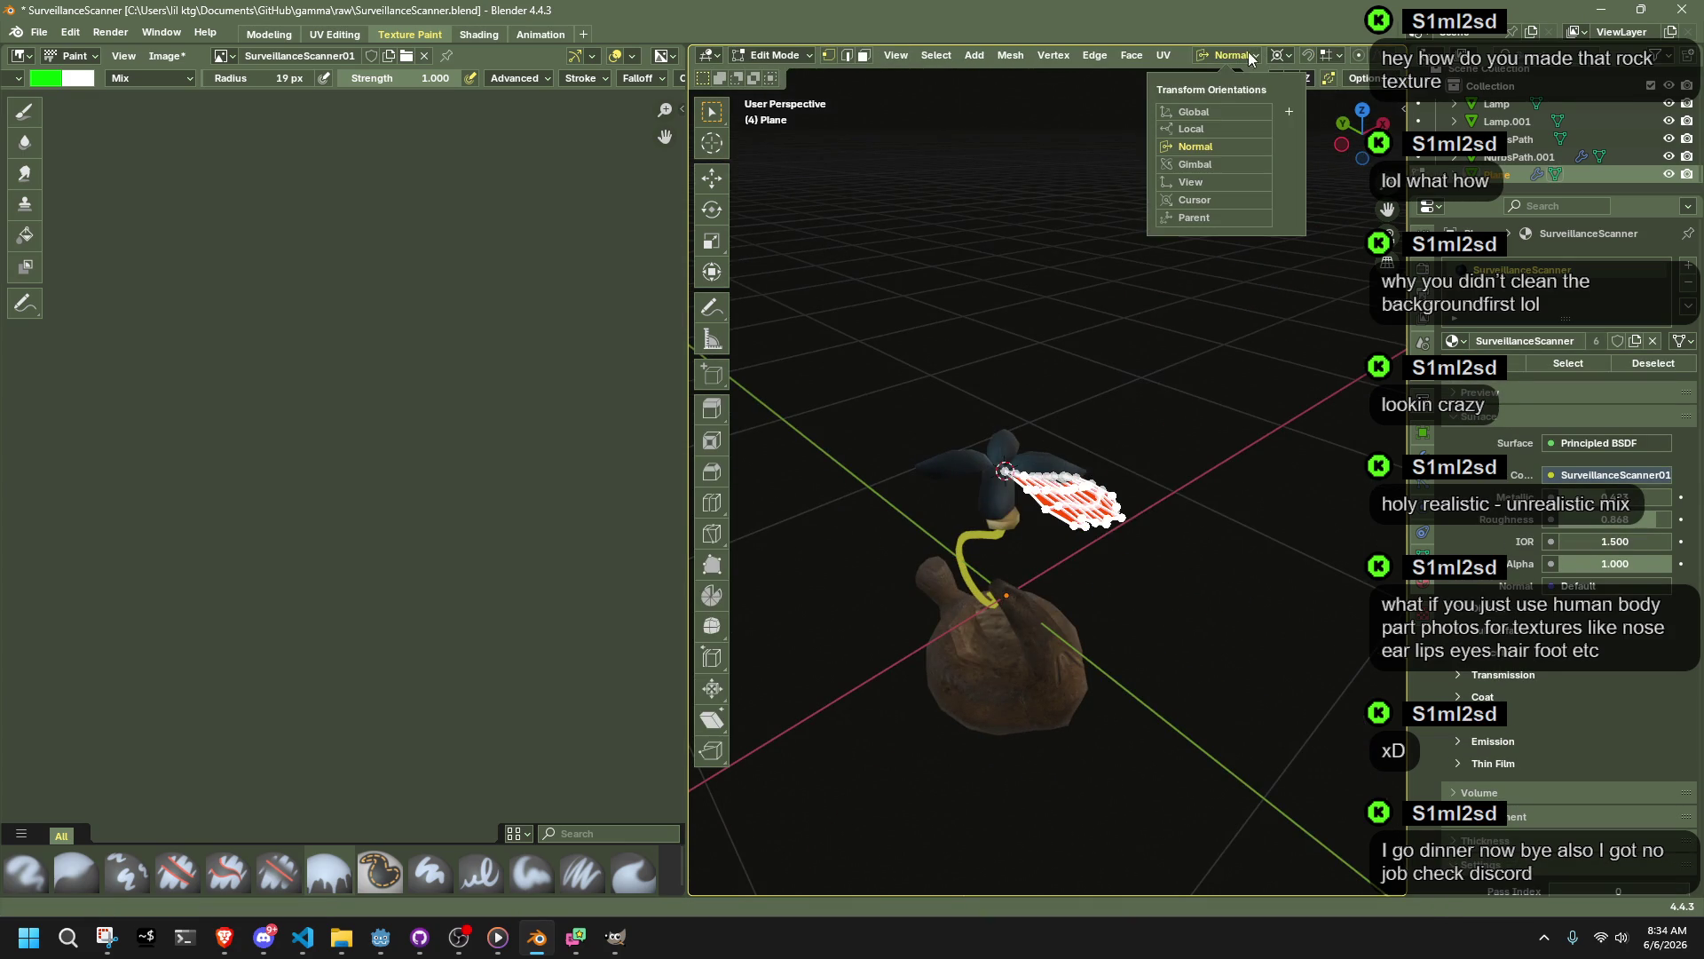
Step: Switch transforms to Global orientation and trial Z-axis scaling and rotation, undoing both
left_click(1214, 107)
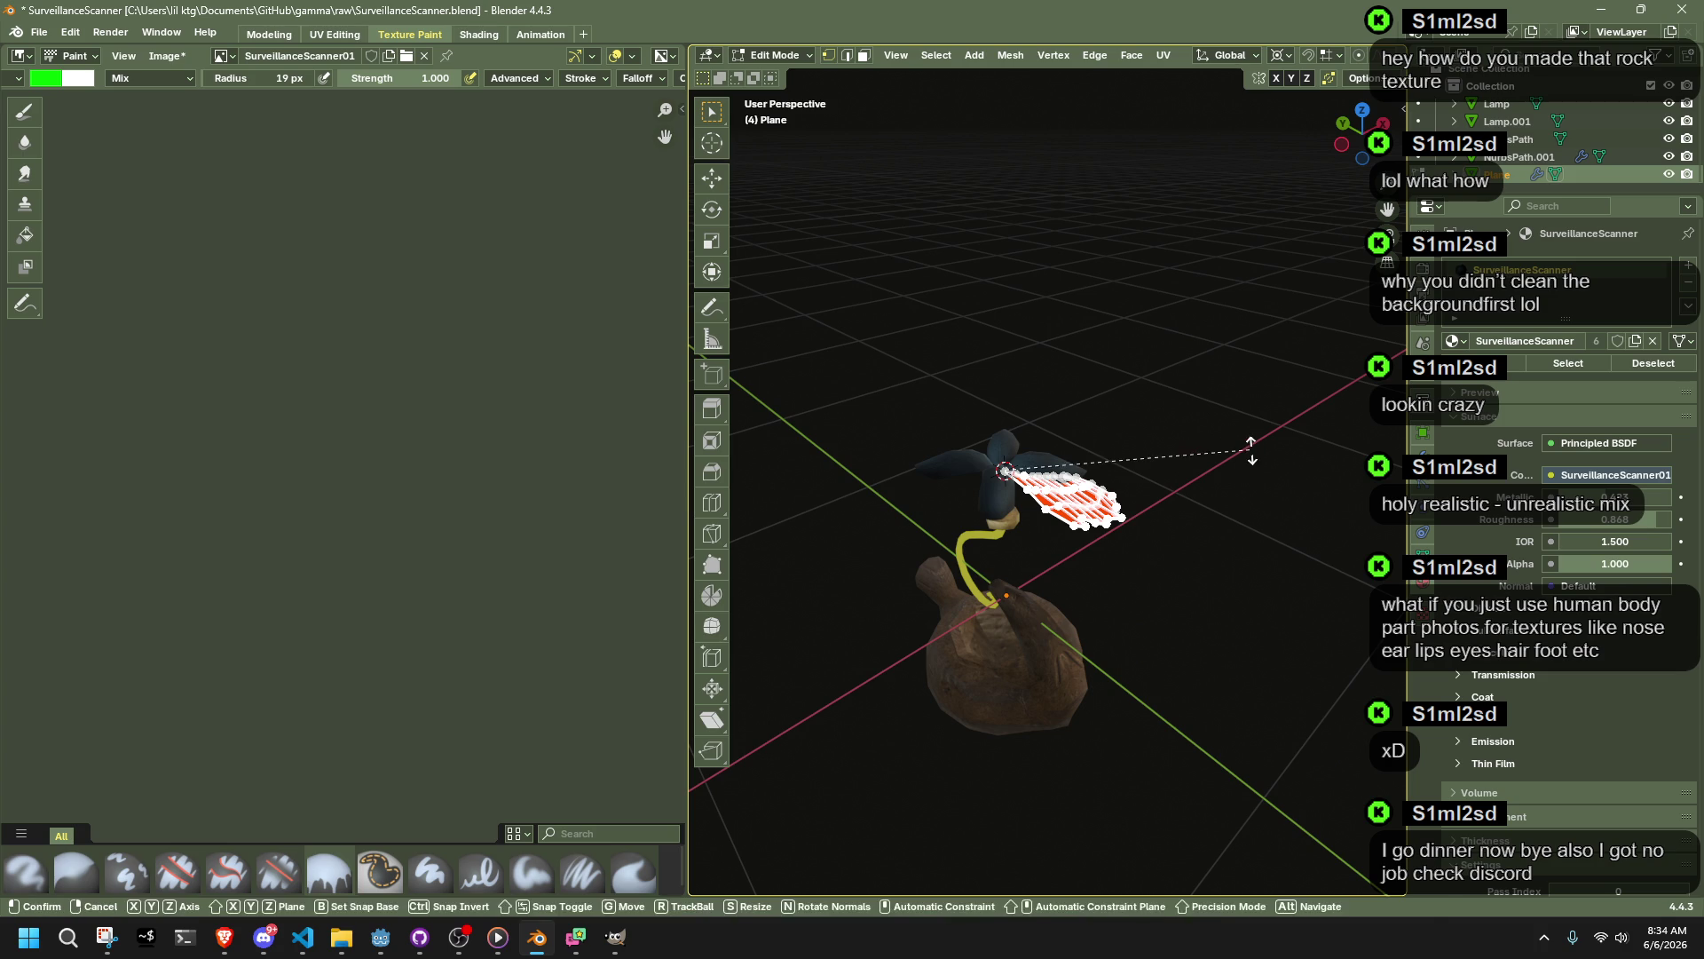
key("s")
key("z")
key("Escape")
key("ctrl+z")
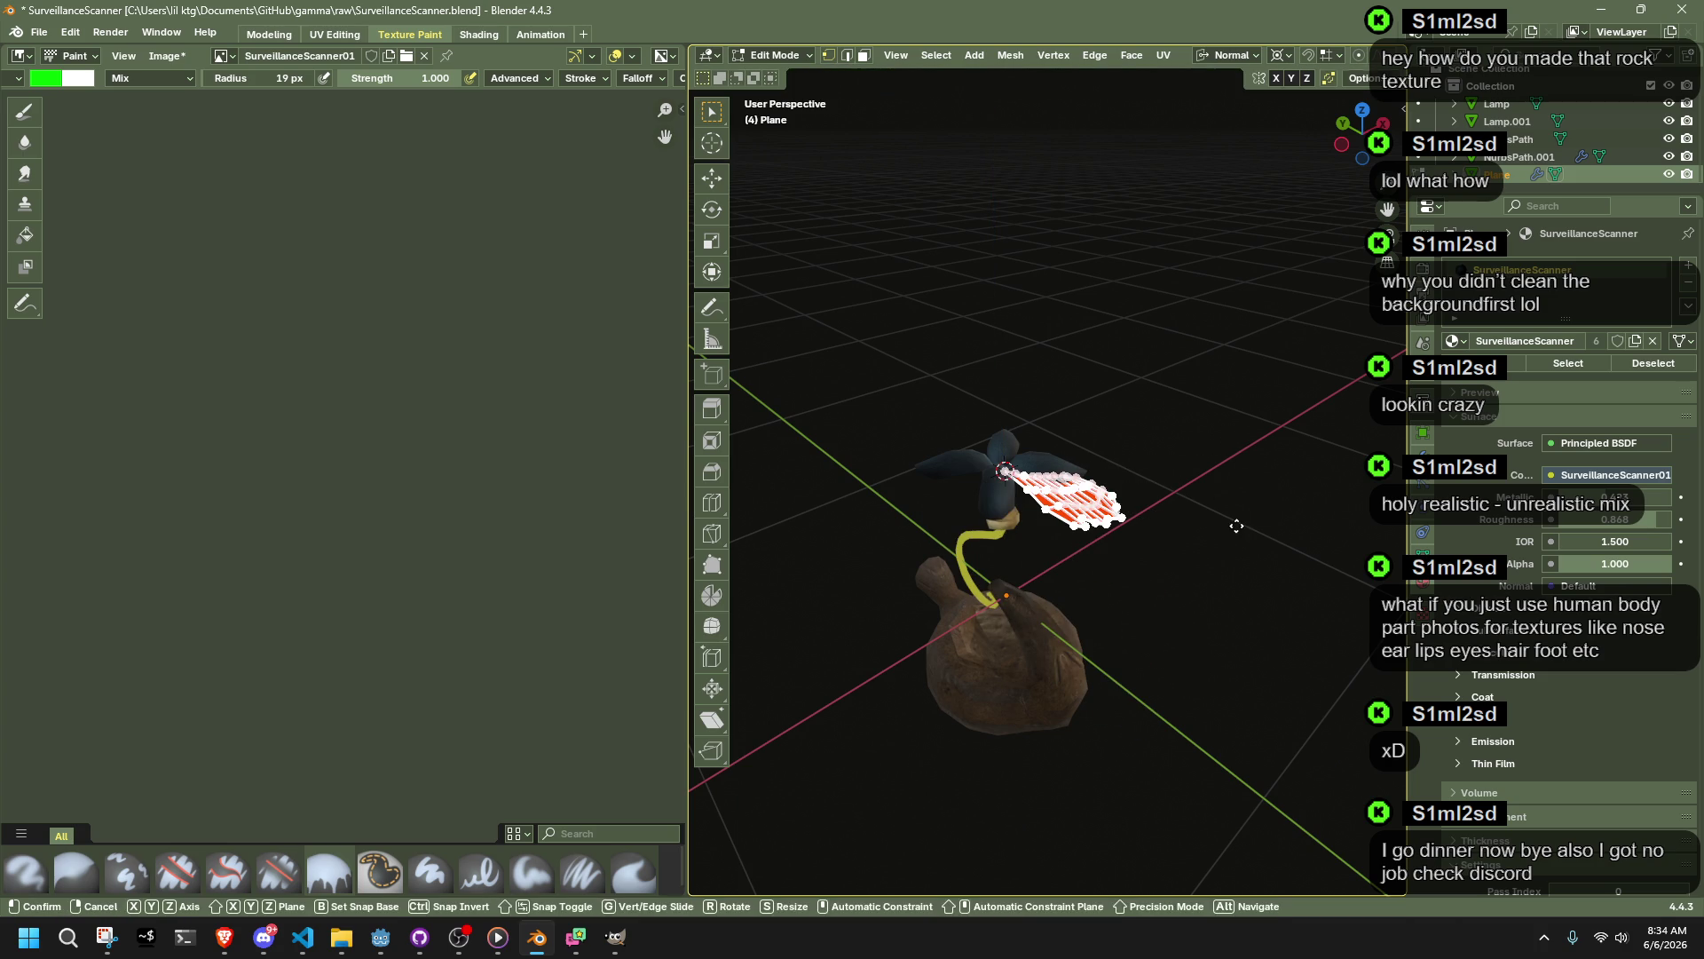
key("r")
key("z")
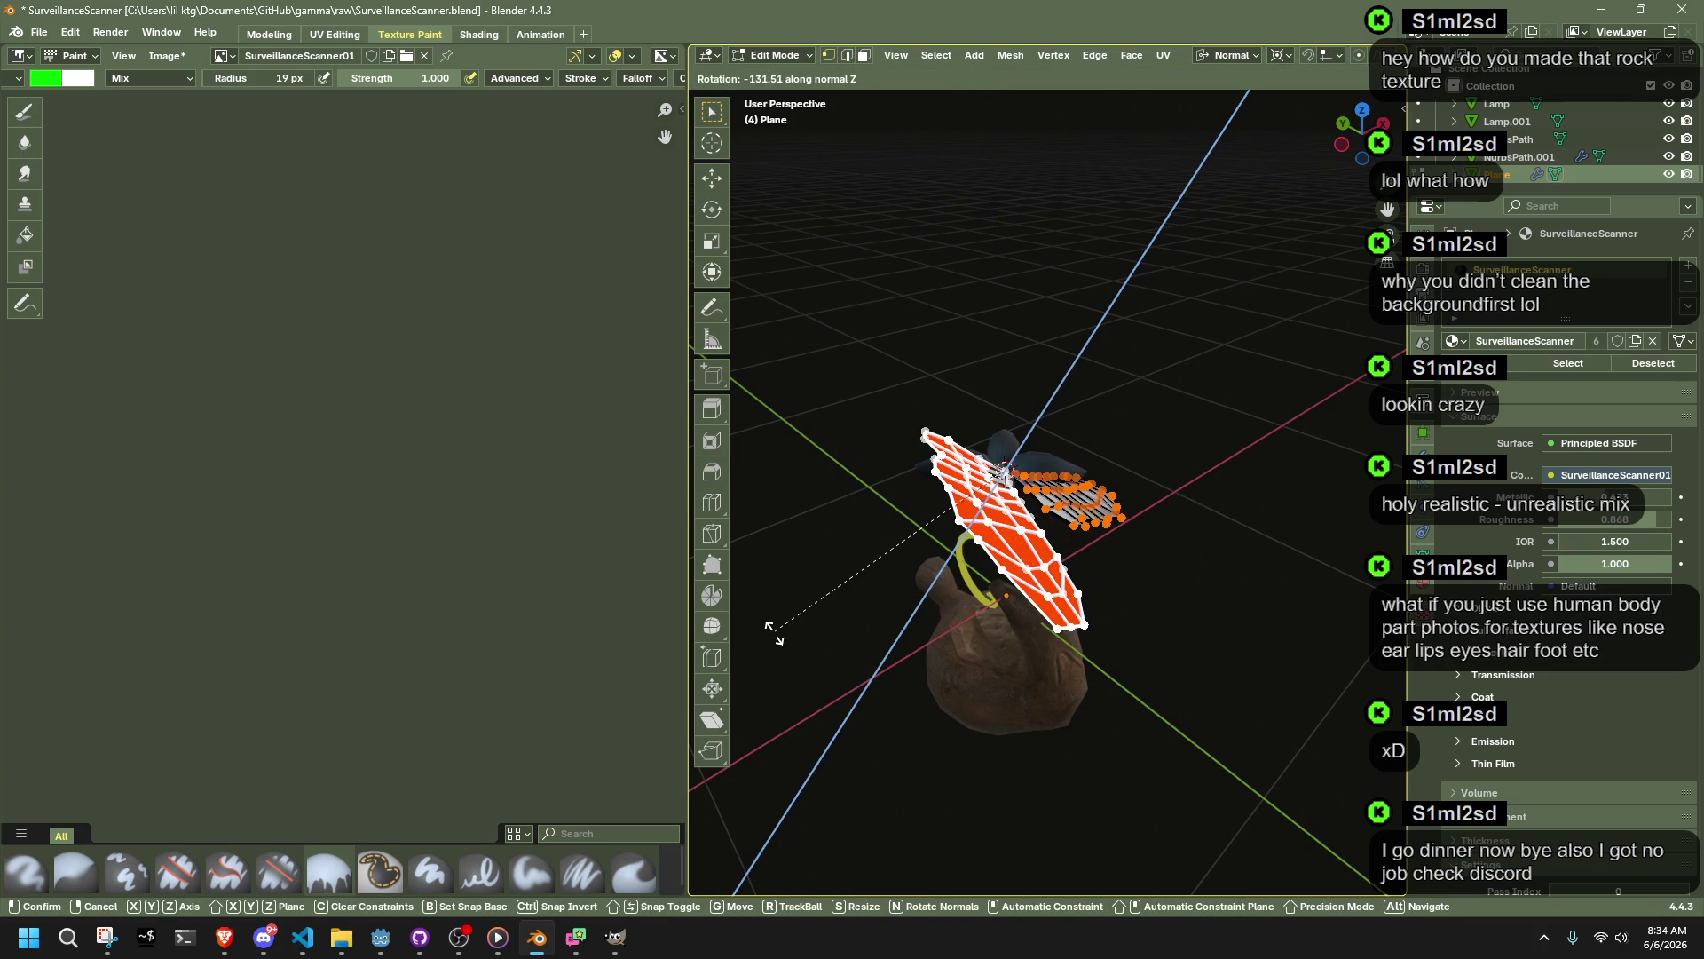
key("Return")
key("ctrl+z")
Step: Try further Z-axis rotations and a move of the wing copy, cancelling or undoing each
left_click(1231, 55)
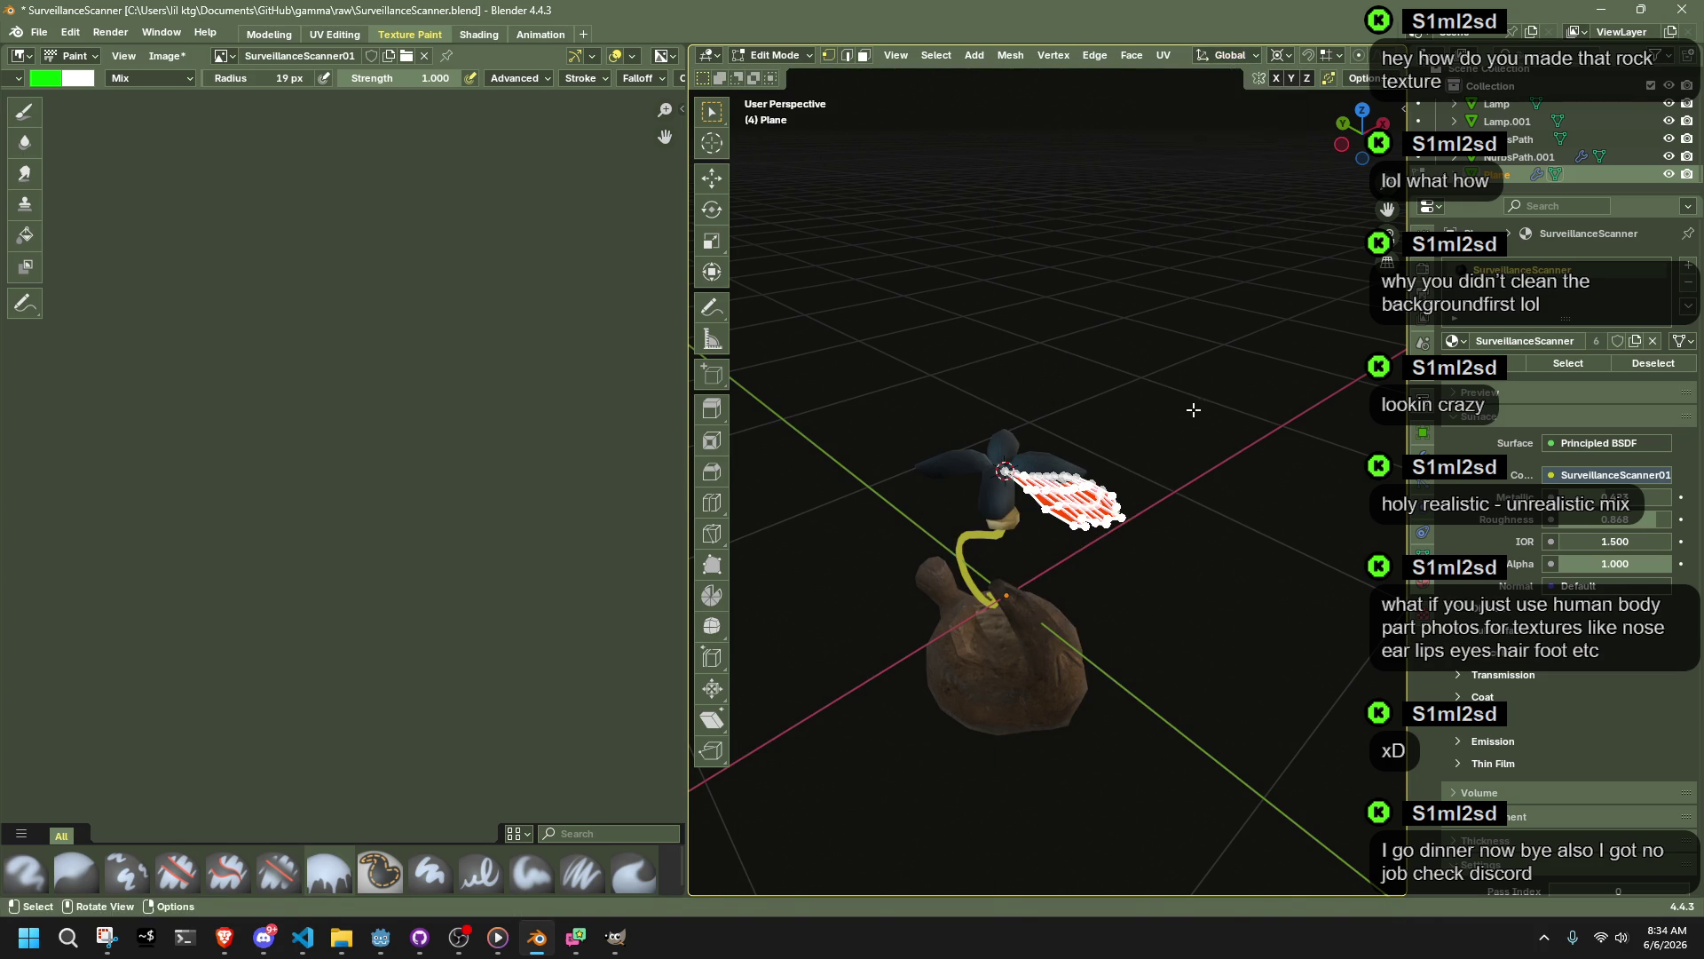
key("r")
key("z")
key("Escape")
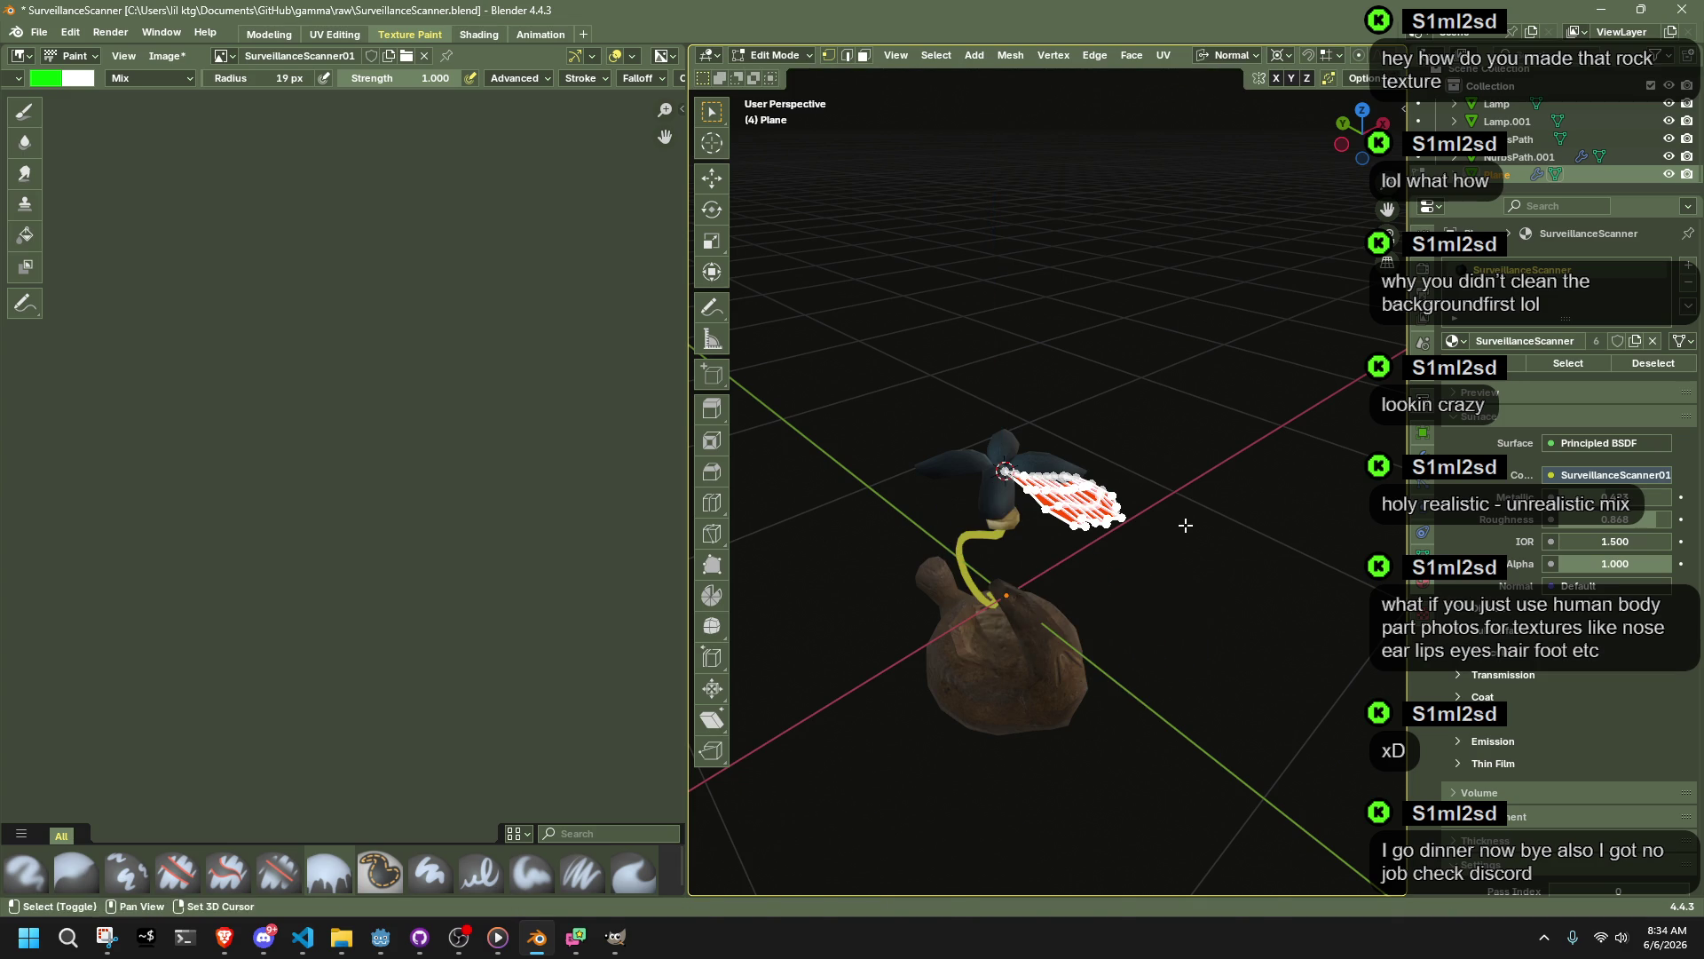
key("g")
key("Escape")
key("r")
key("z")
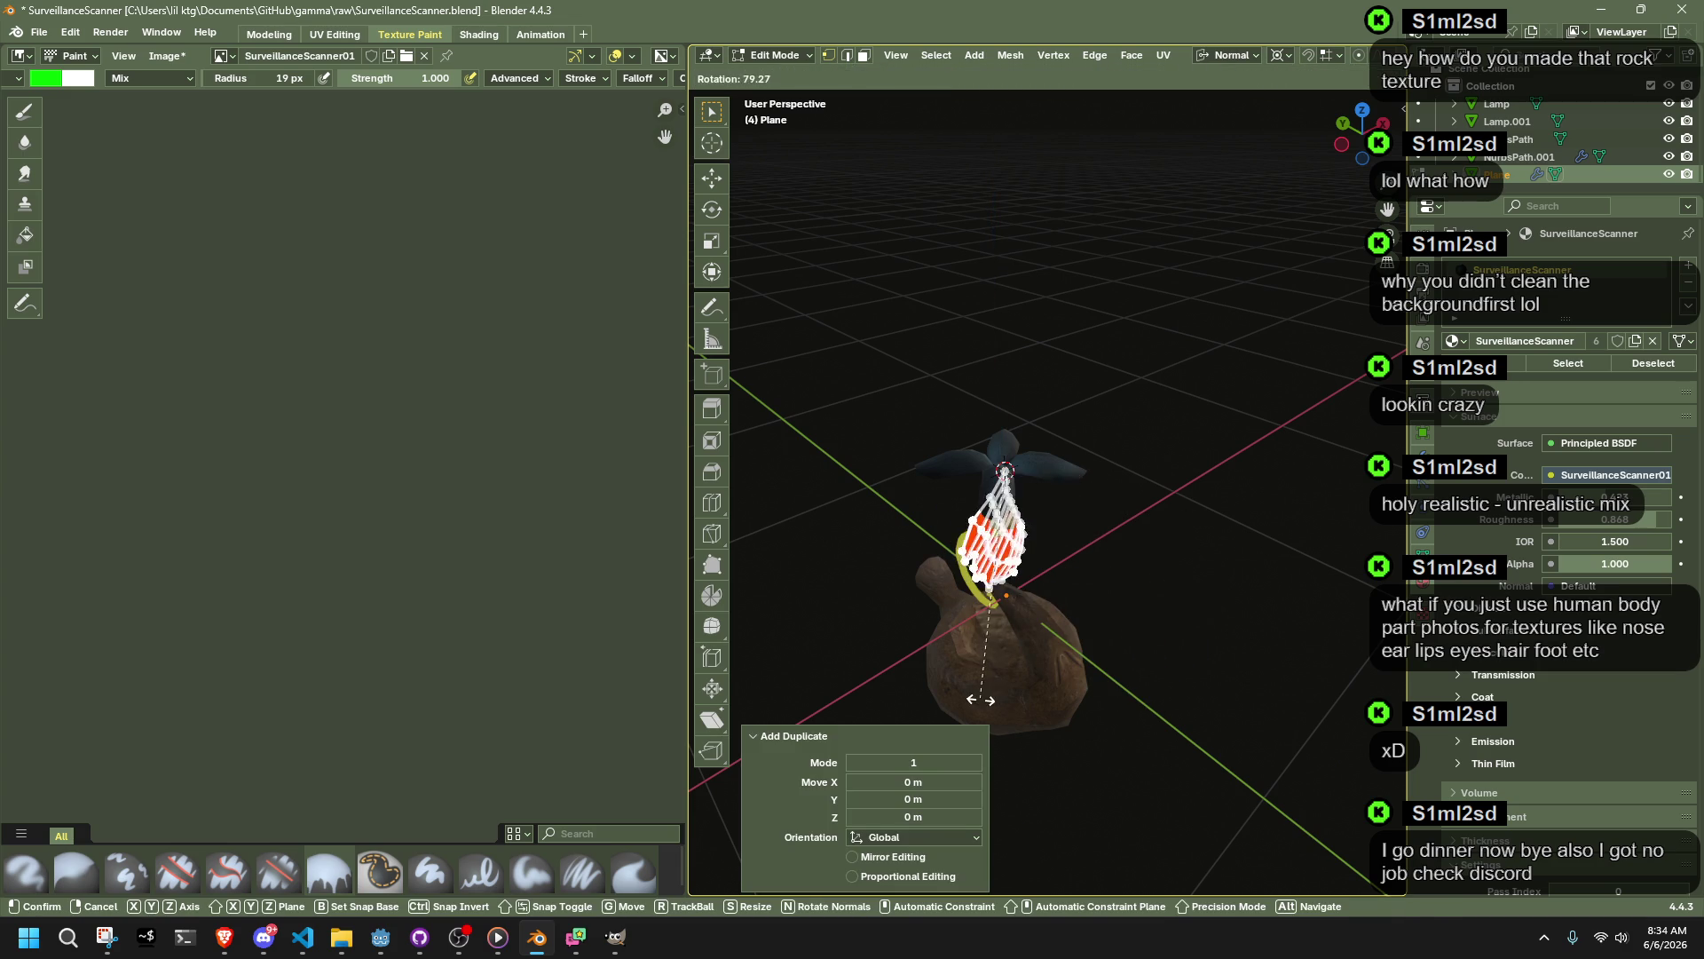
left_click(854, 672)
key("ctrl+z")
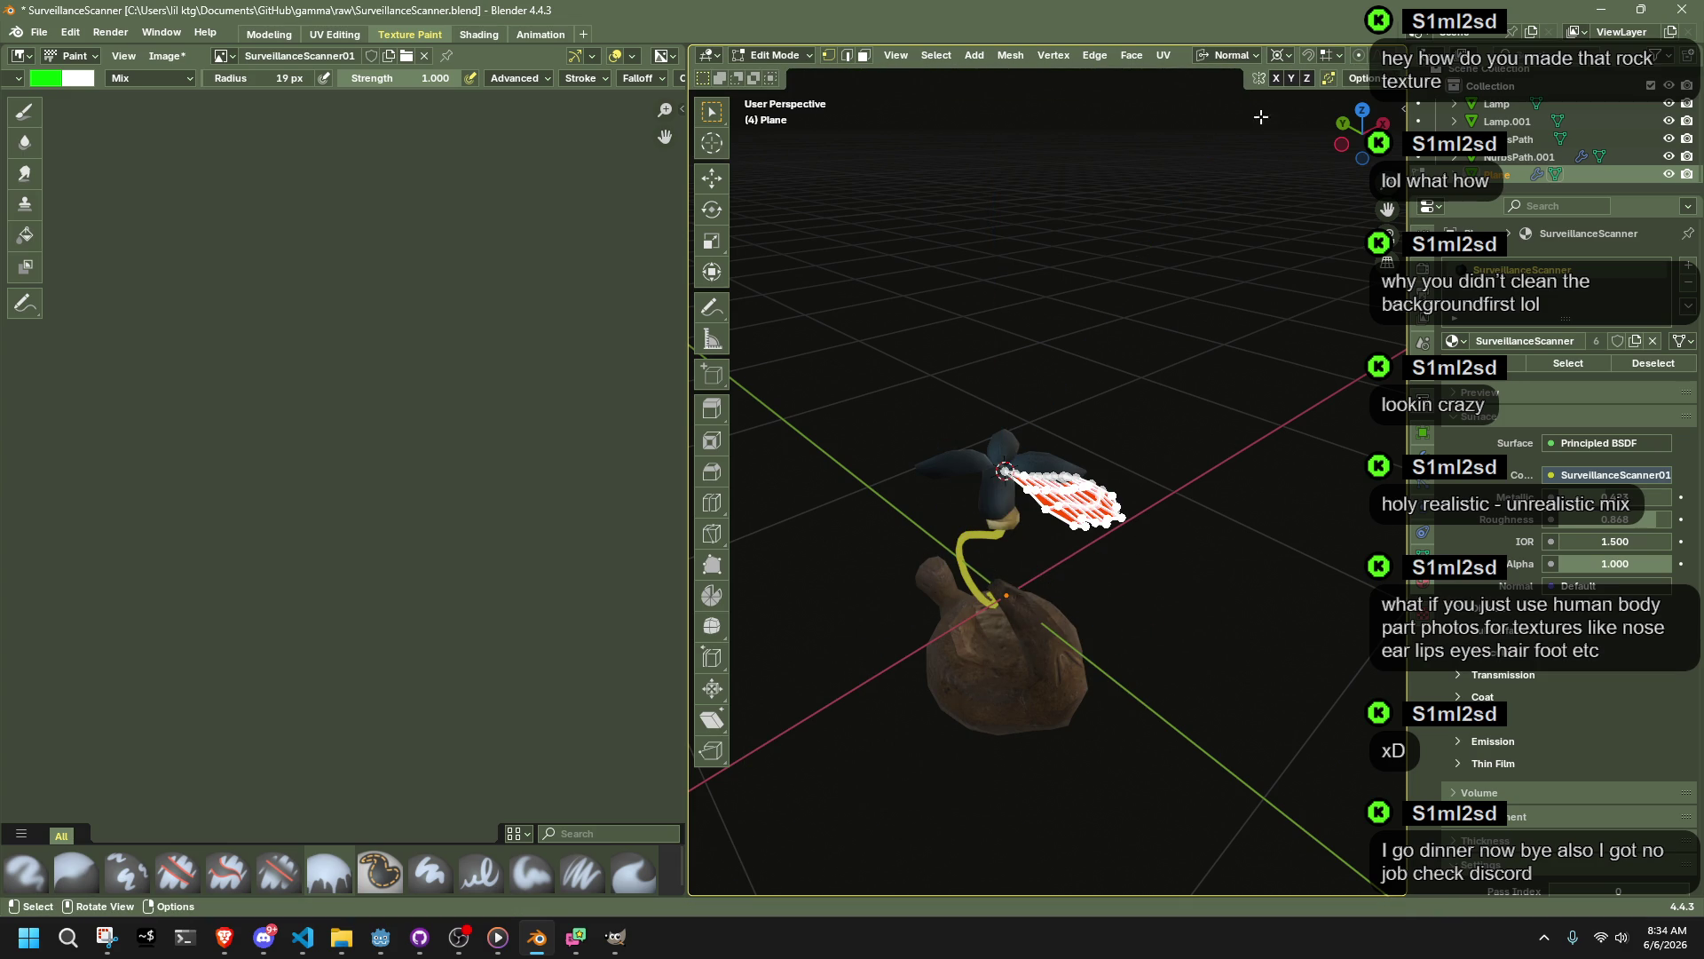
Step: Rotate the wing copy -90° about the global Z axis
key("r")
key("z")
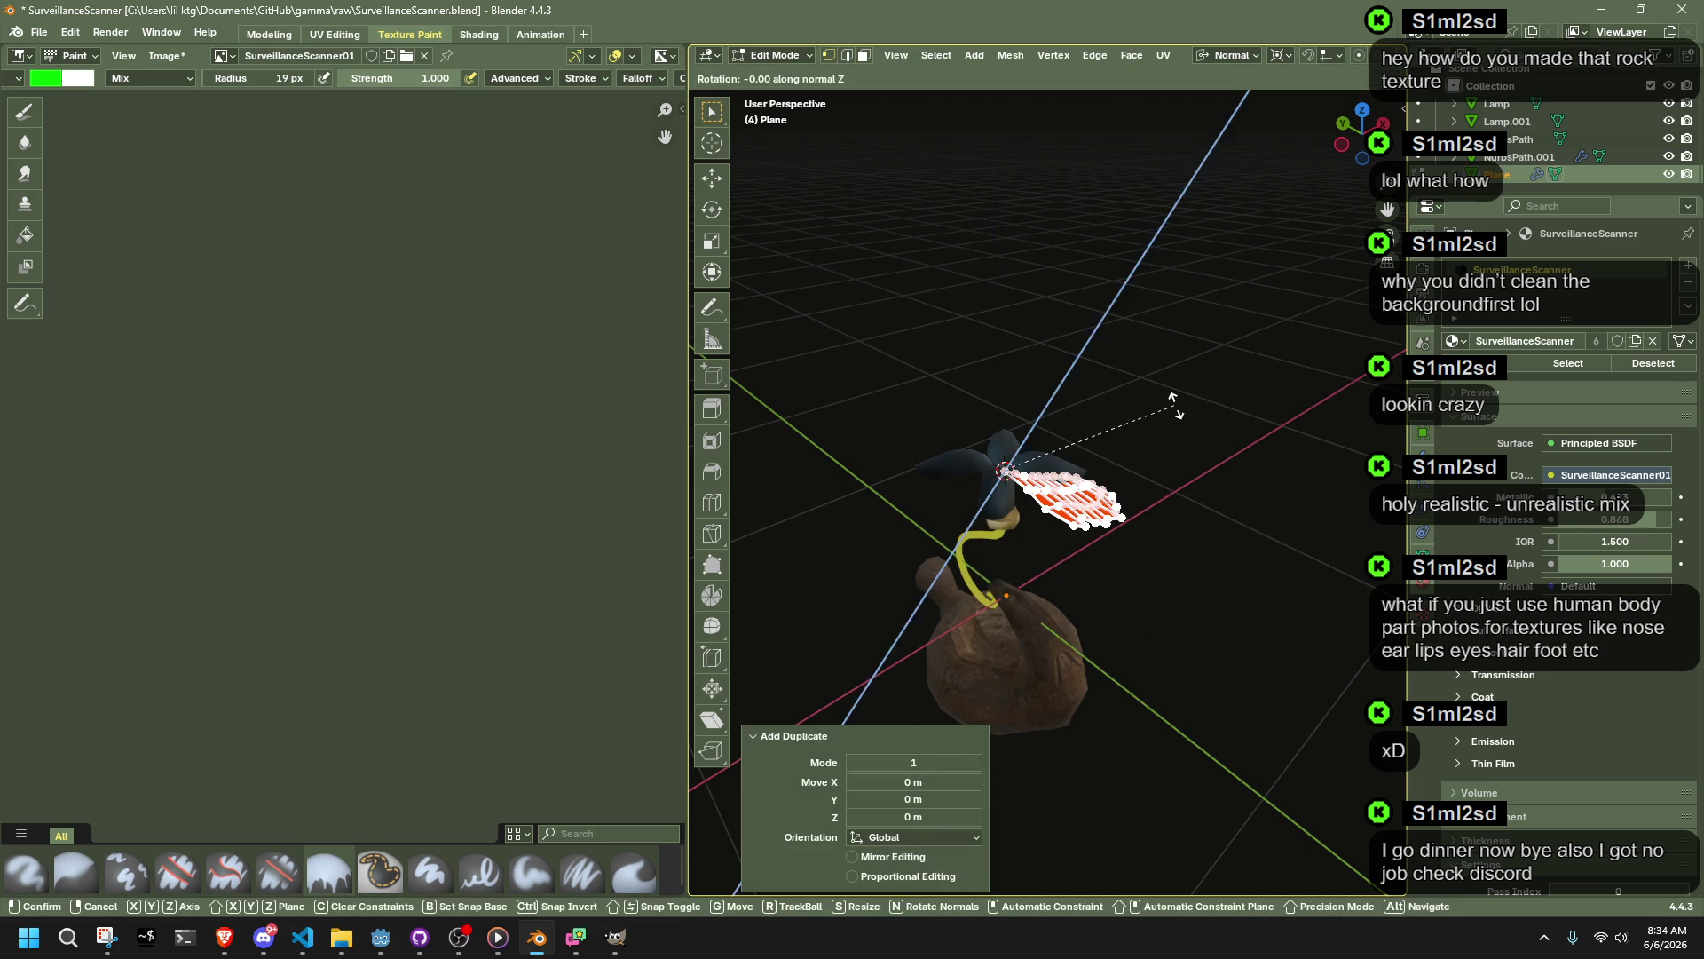
left_click(1145, 399)
key("ctrl+z")
left_click(1236, 55)
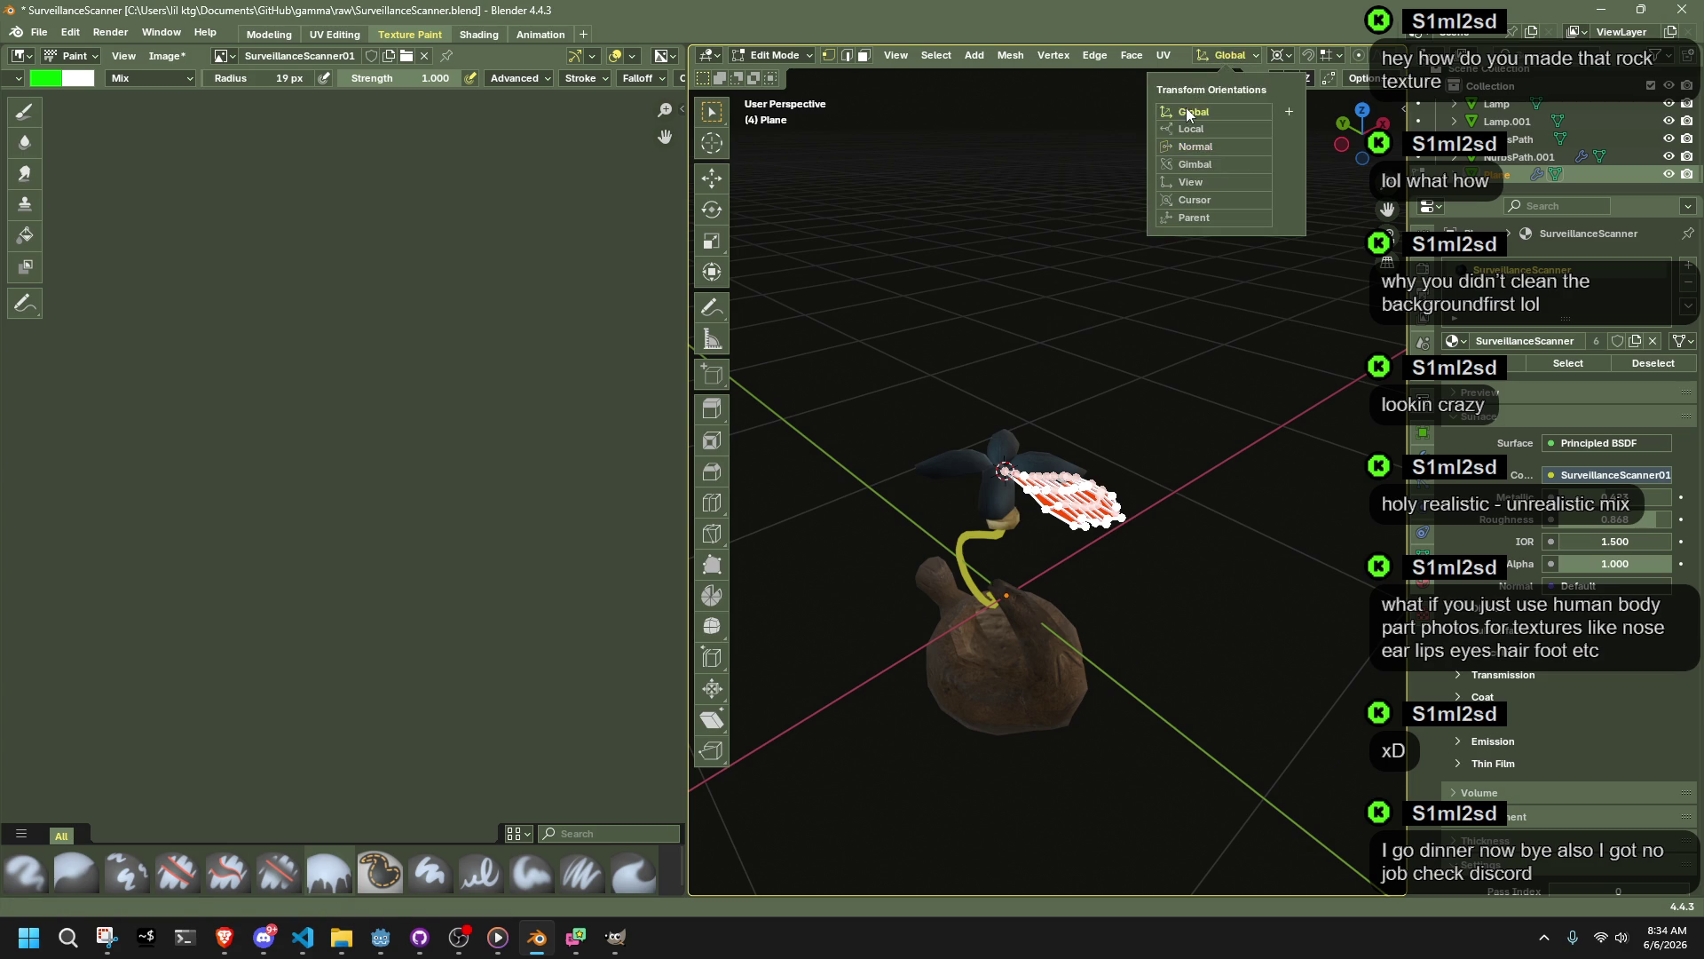
left_click(1186, 109)
key("r")
key("z")
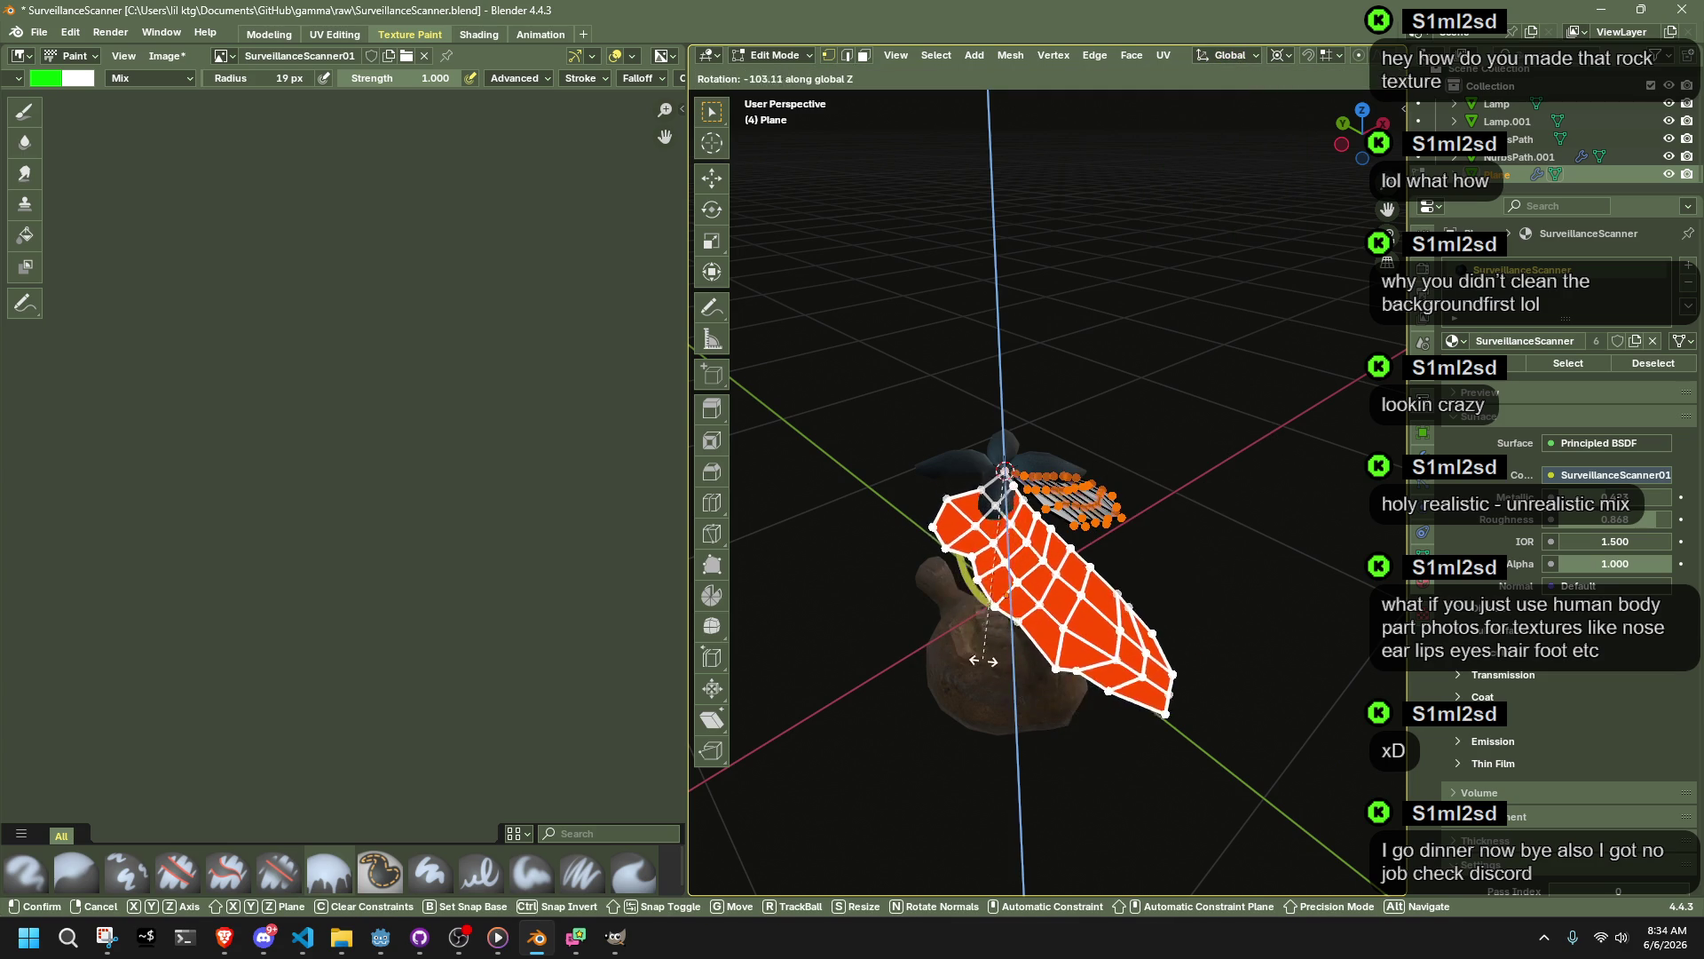
left_click(996, 662)
left_click(898, 802)
type("-90")
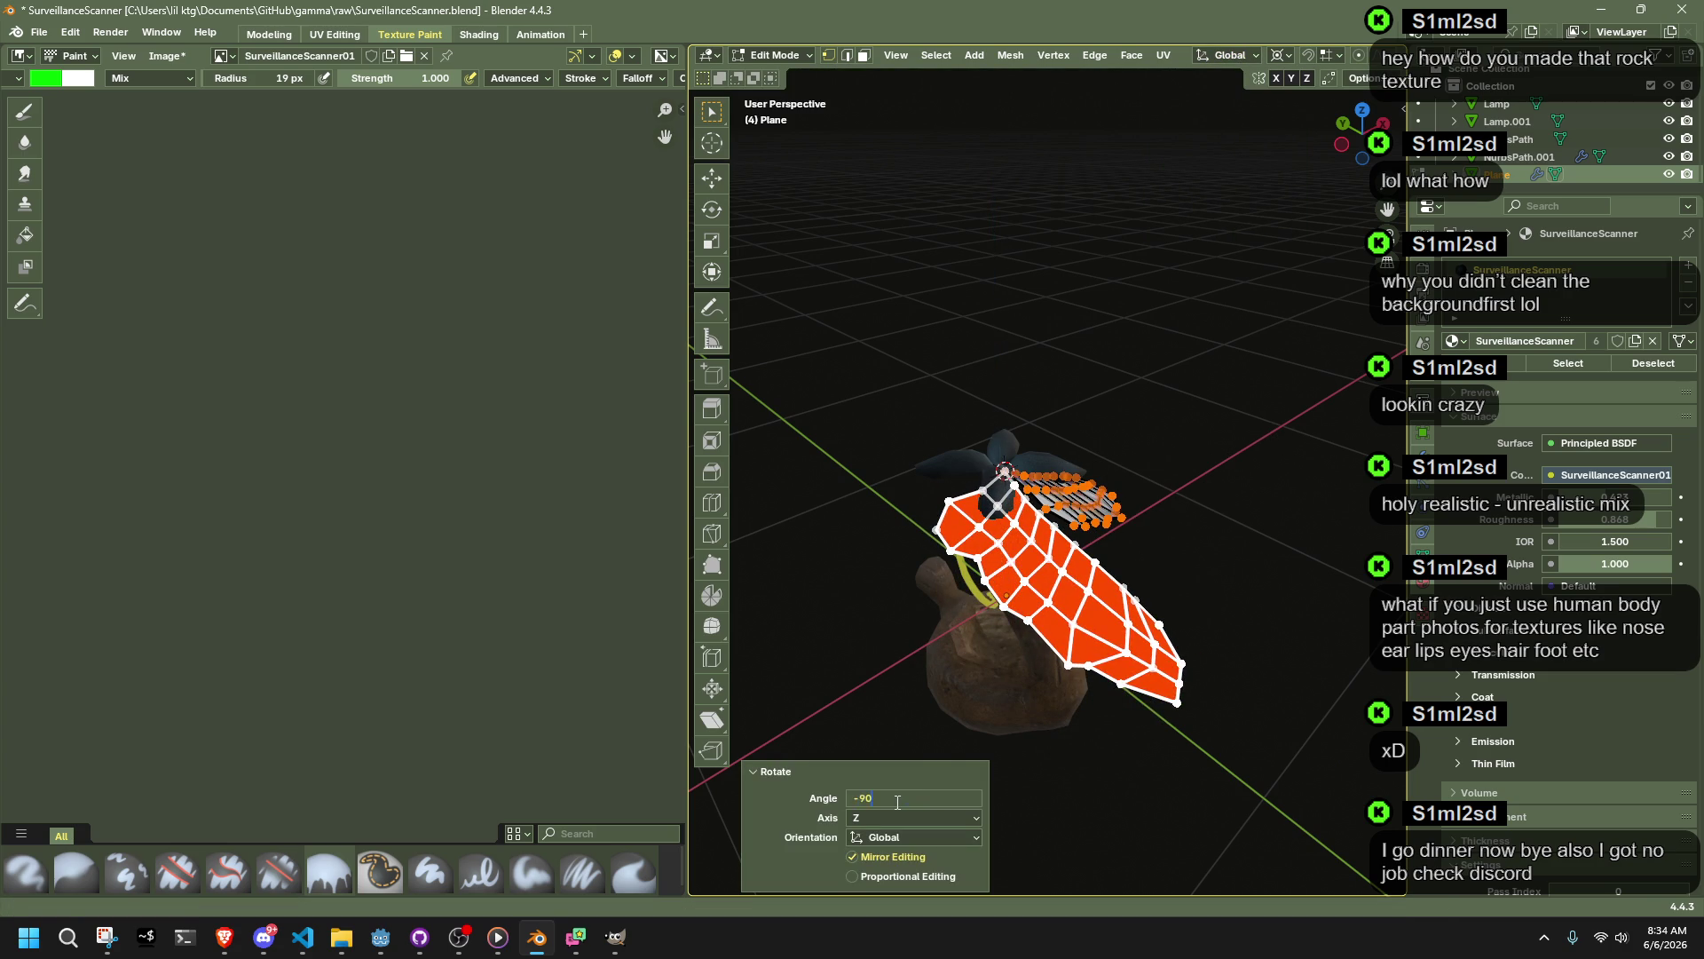
key("Return")
mouse_move(994, 586)
middle_mouse_down()
mouse_move(1059, 549)
mouse_move(1317, 627)
middle_mouse_up()
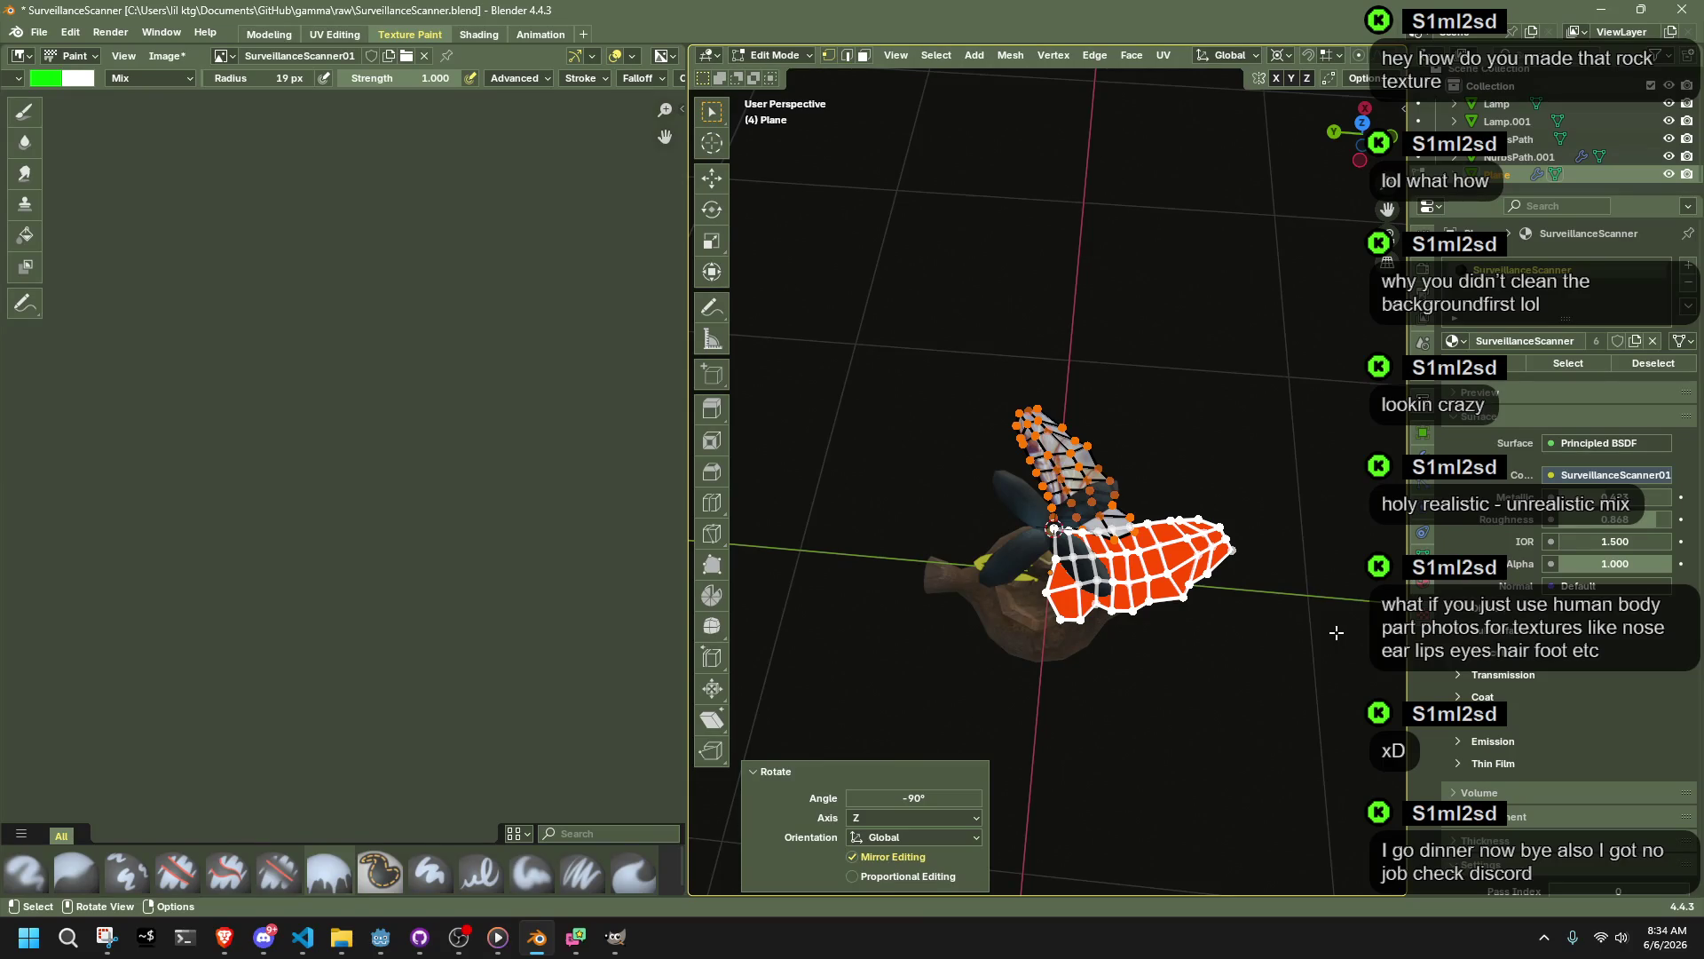
Step: Rotate another wing copy 90° about the vertical axis
key("r")
key("z")
left_click(785, 708)
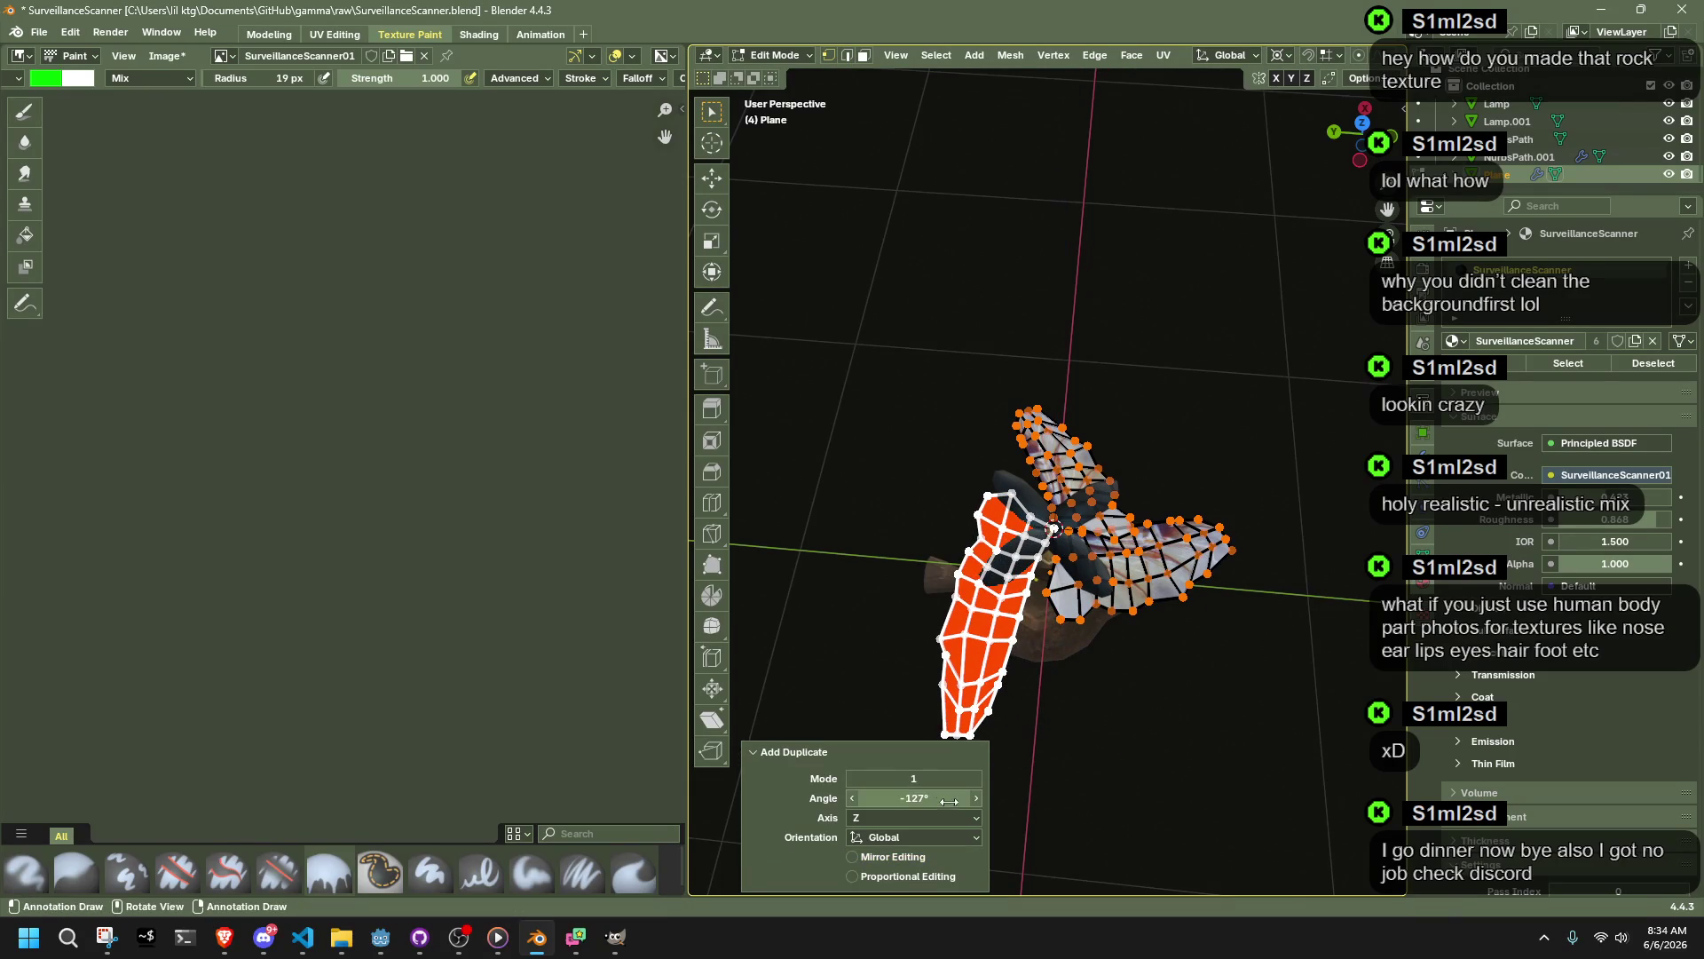
type("90")
key("Return")
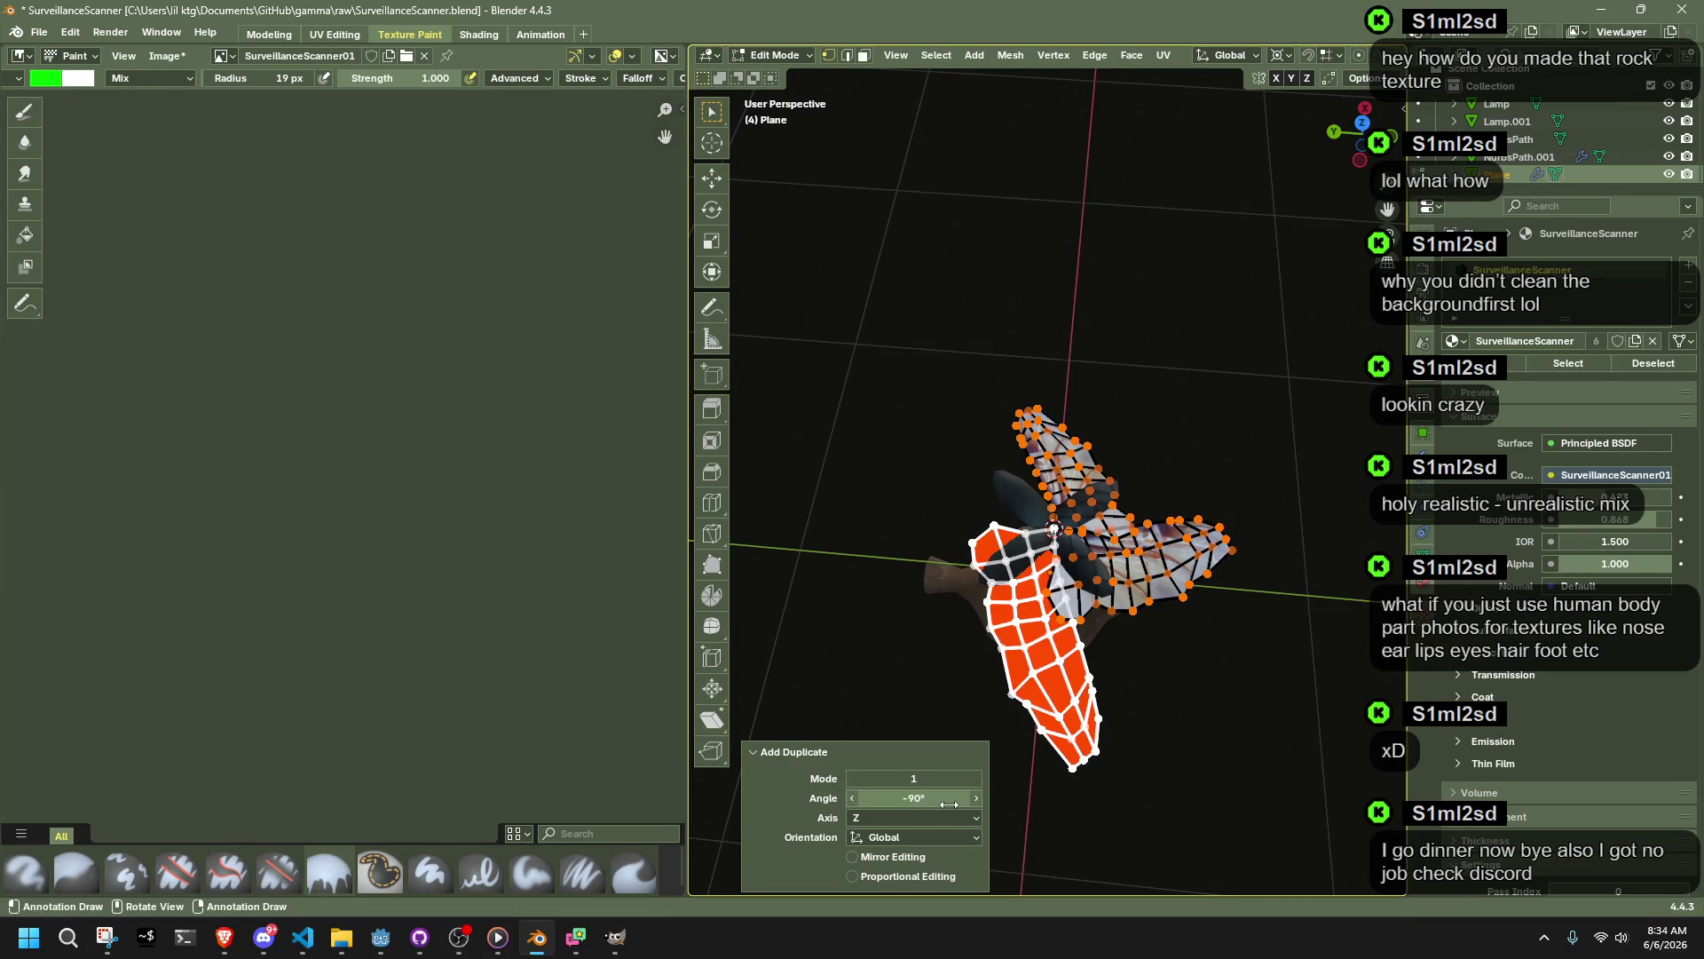
middle_click_drag(1209, 604, 1345, 666)
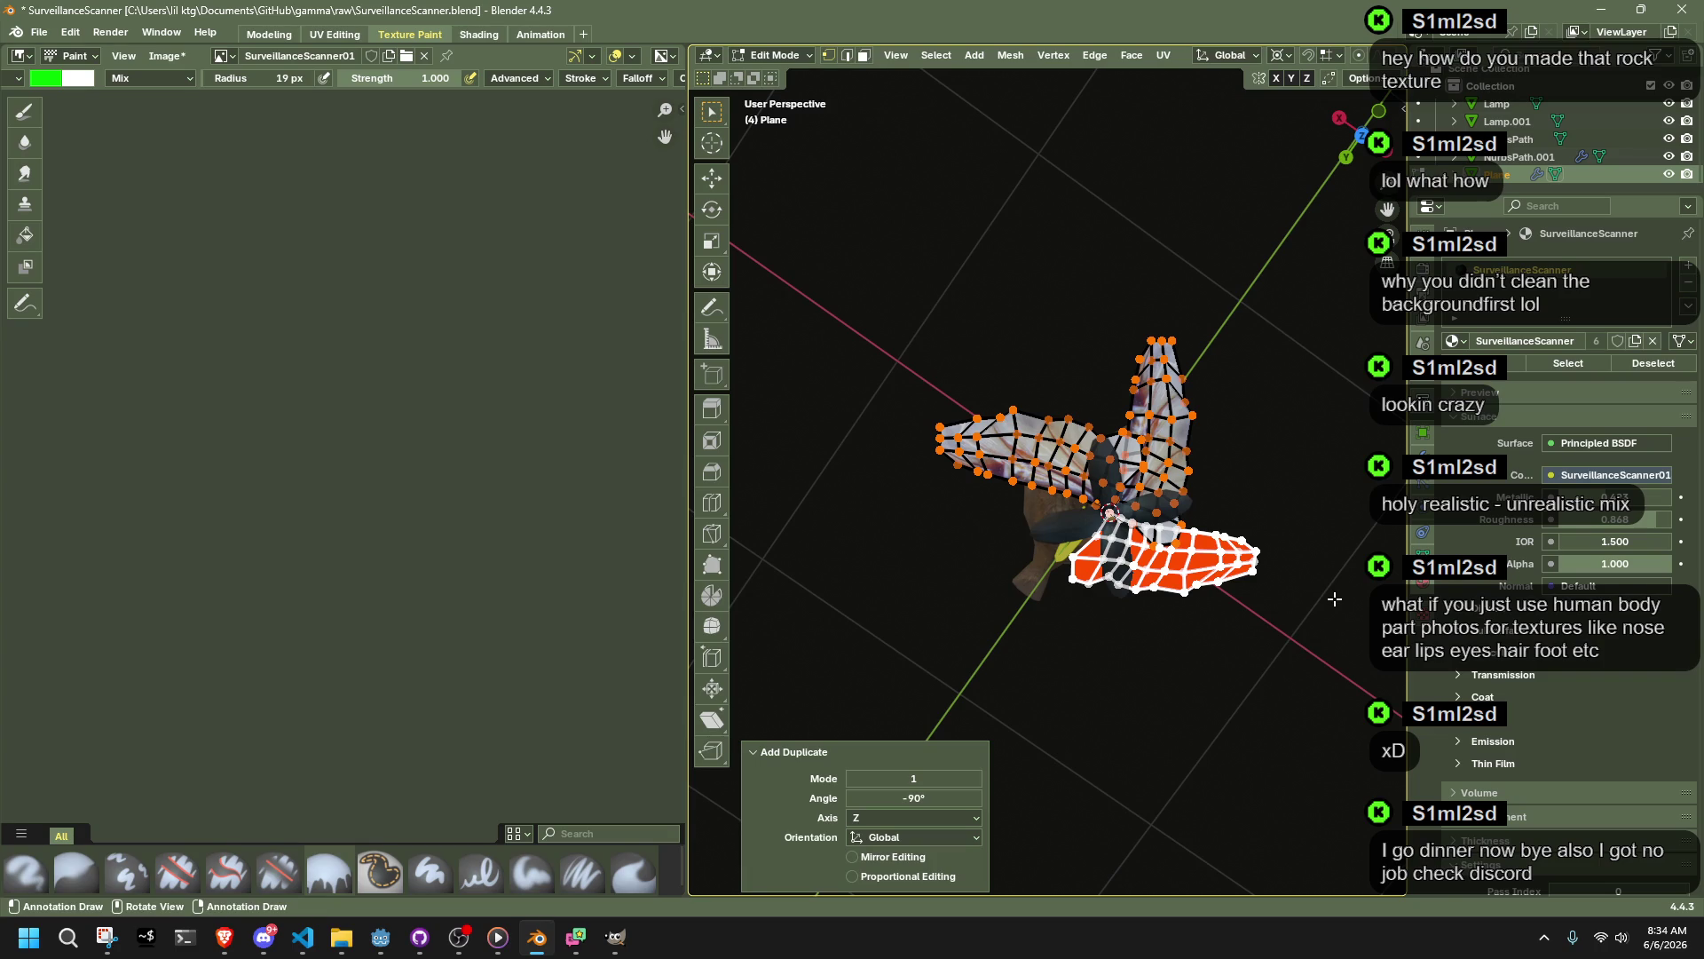
Step: Rotate one more wing copy into place to complete the four-wing cross, then exit to Object Mode
key("r")
key("Escape")
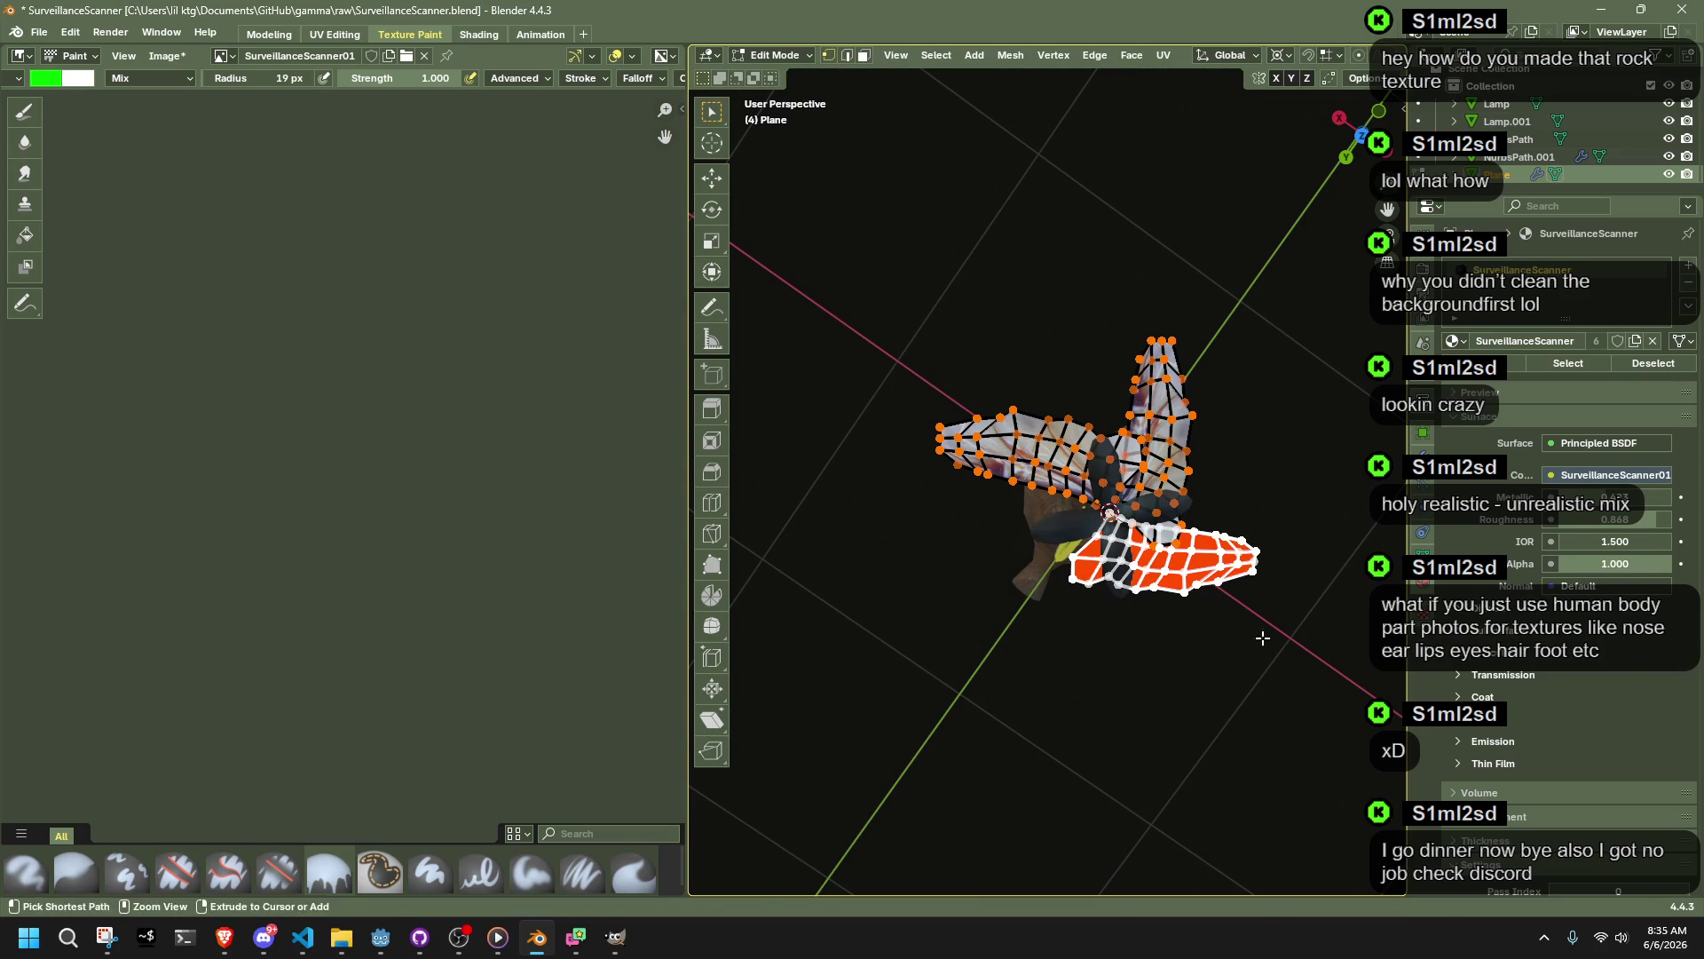
key("r")
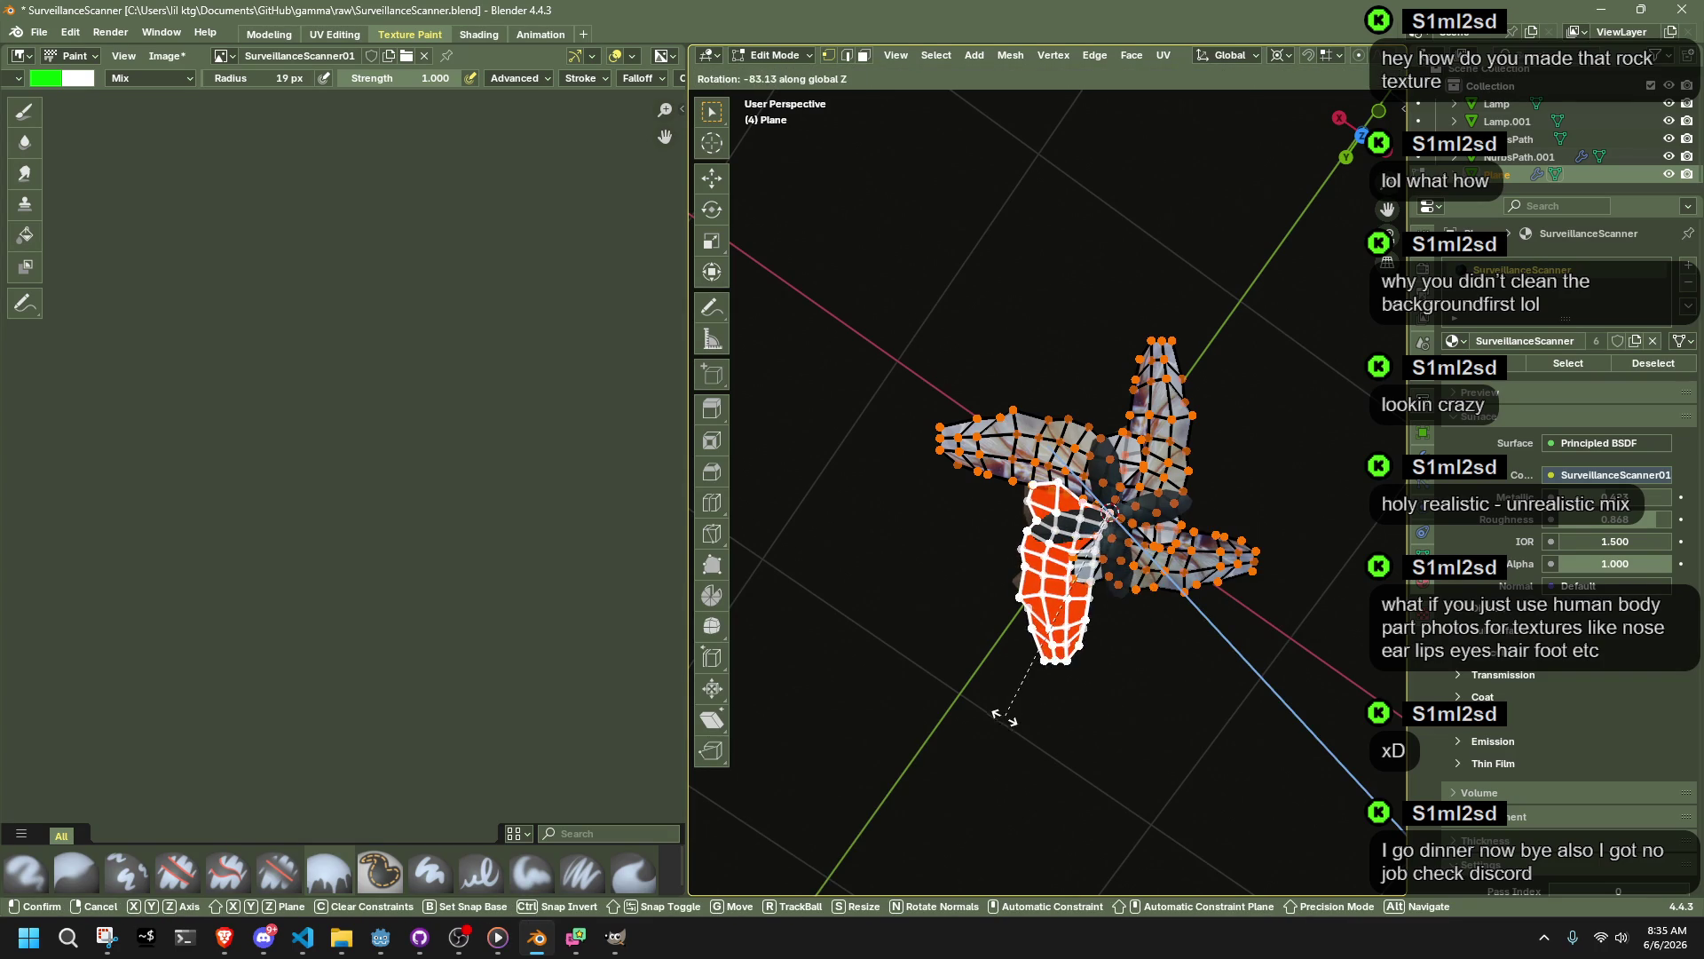
left_click(986, 715)
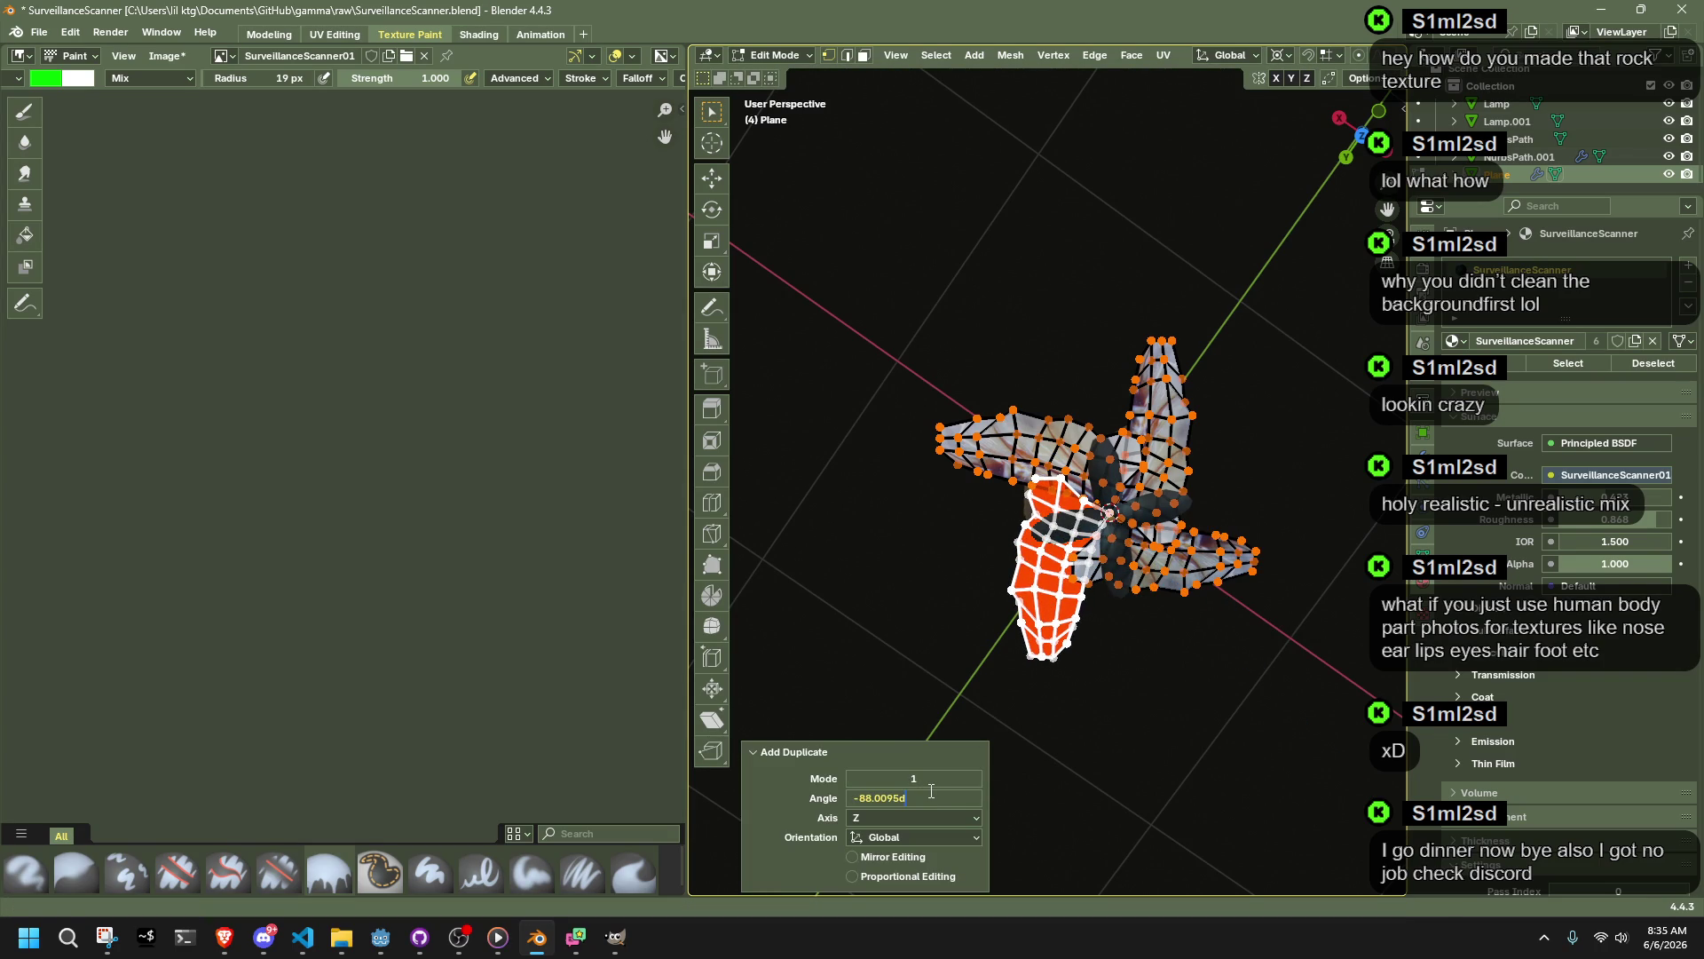
key("Return")
key("Tab")
mouse_move(1085, 723)
middle_mouse_down()
mouse_move(1070, 566)
mouse_move(1329, 521)
mouse_move(710, 630)
mouse_move(973, 667)
mouse_move(1358, 586)
mouse_move(874, 479)
mouse_move(1244, 553)
middle_mouse_up()
Step: Reselect the wing plane, re-enter Edit Mode and select all its vertices
left_click(1244, 553)
scroll(1231, 561, "up", 3)
key("Tab")
scroll(1225, 435, "up", 3)
scroll(1222, 380, "down", 3)
middle_click_drag(1223, 380, 1047, 361)
key("shift+s")
key("a")
scroll(1274, 499, "down", 2)
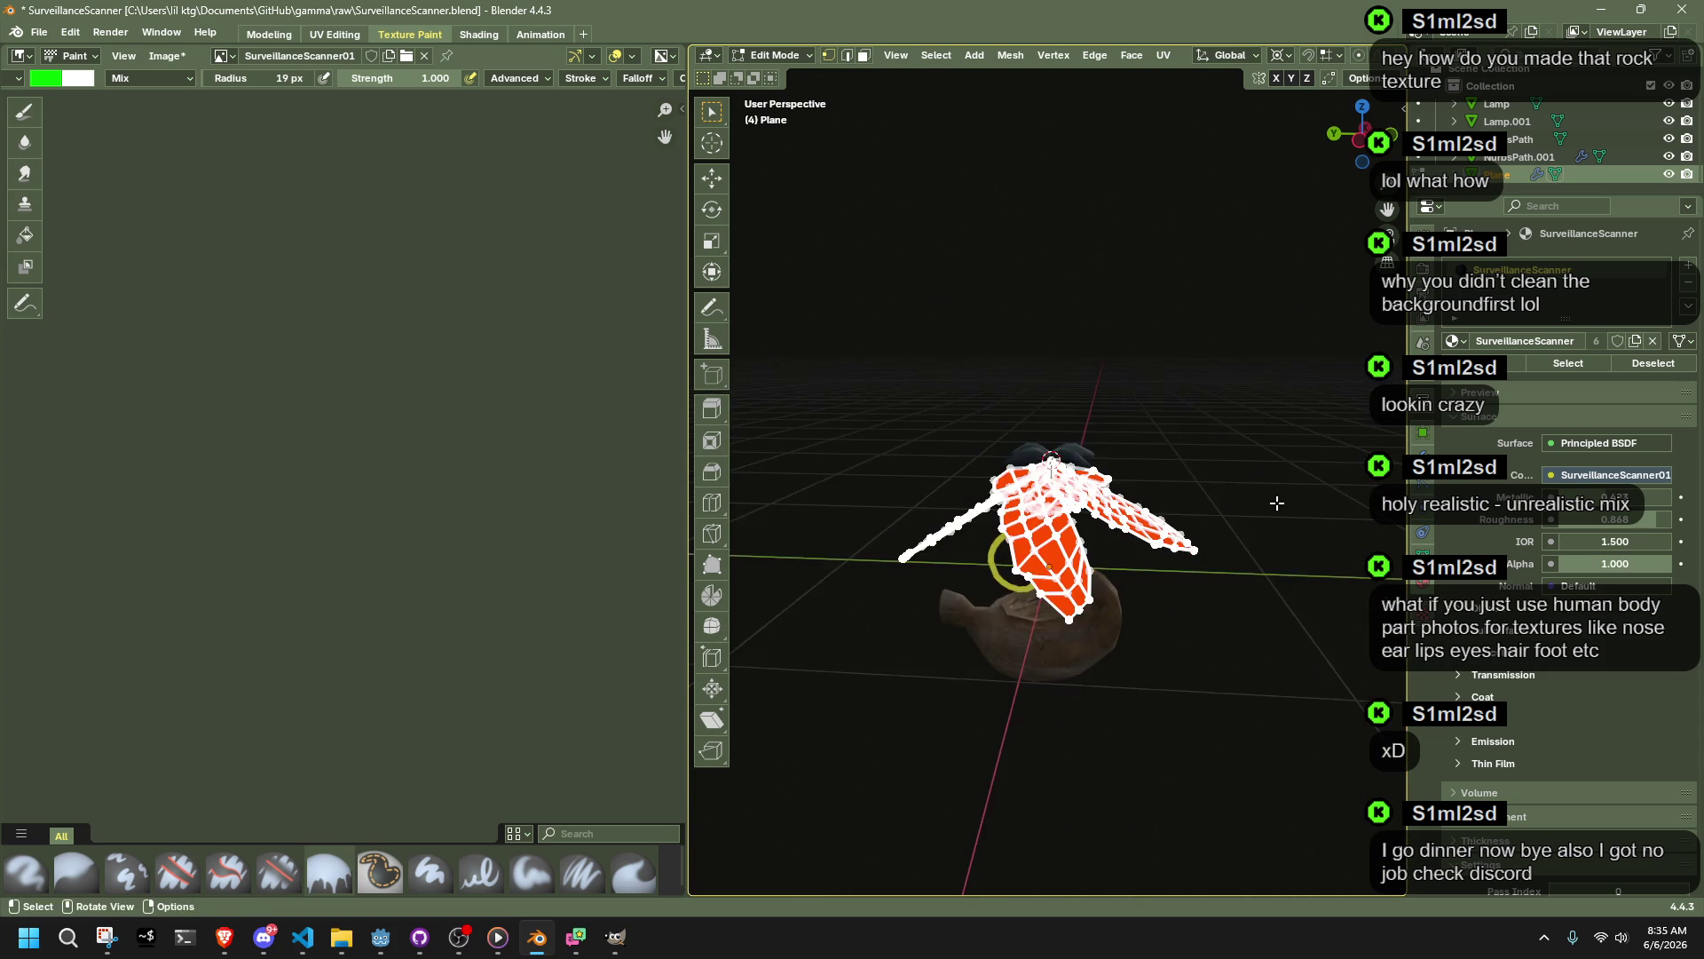
Step: Scale the wing mesh down to 0.48 and return to Object Mode
scroll(1275, 499, "up", 5)
key("s")
left_click(1180, 499)
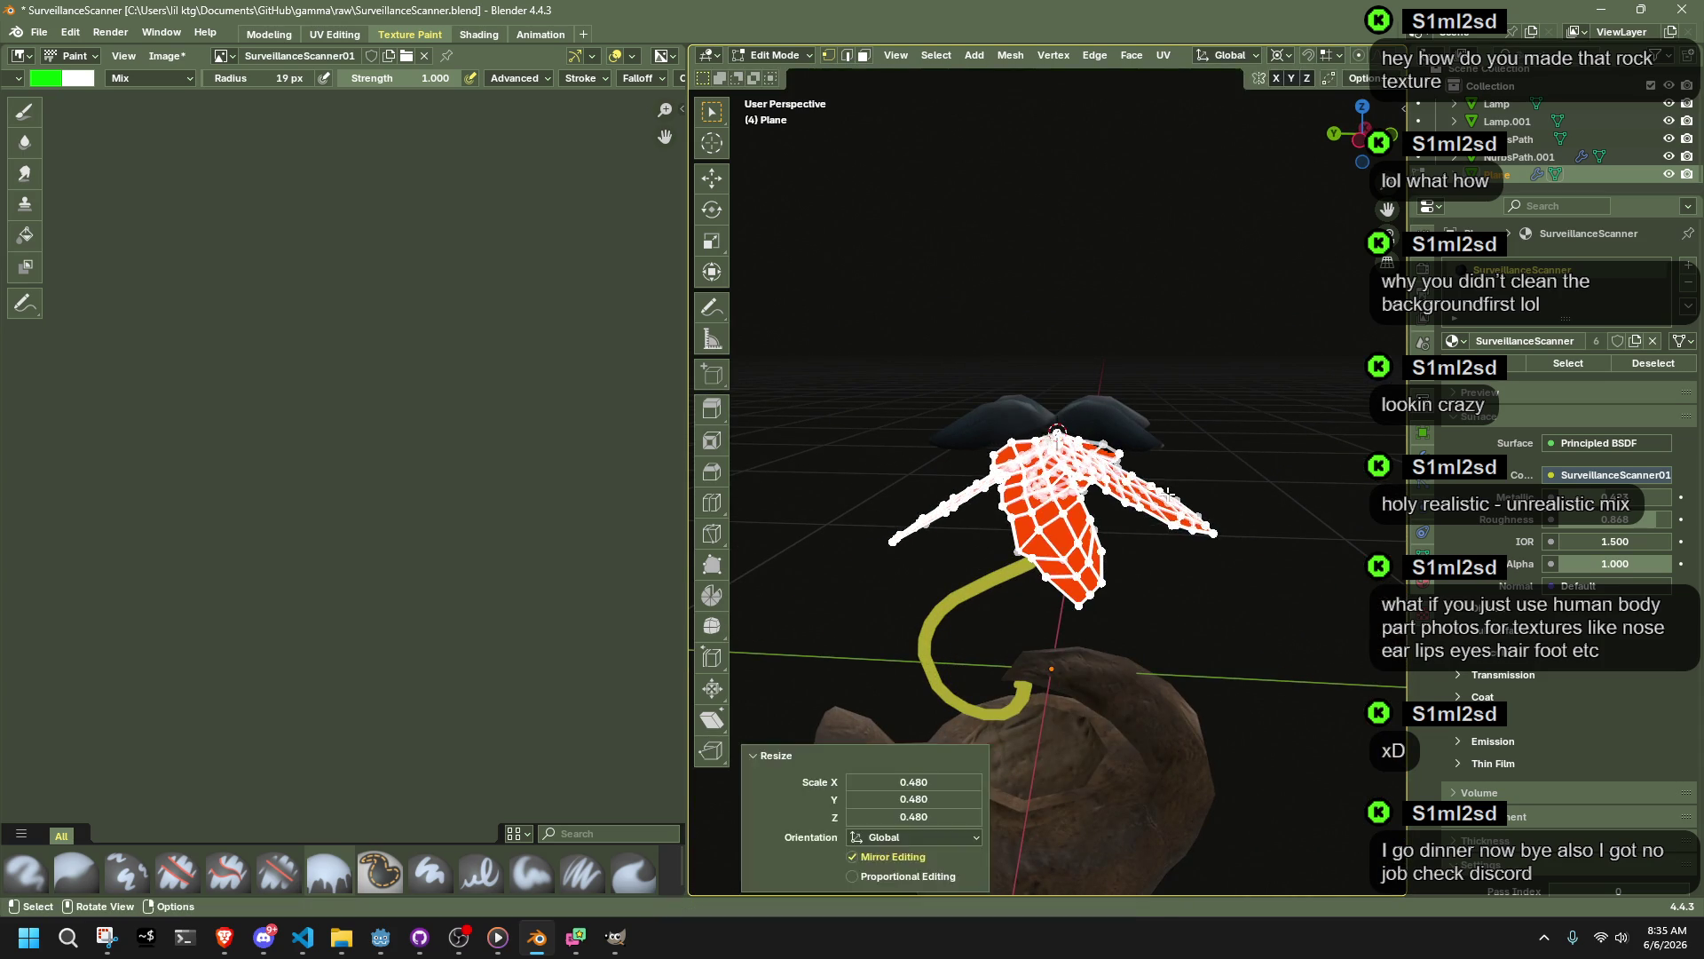
key("Tab")
scroll(1303, 573, "up", 4)
mouse_move(1303, 573)
middle_mouse_down()
mouse_move(1252, 593)
mouse_move(860, 588)
mouse_move(1045, 549)
mouse_move(1161, 483)
mouse_move(977, 487)
mouse_move(1051, 502)
middle_mouse_up()
scroll(1094, 514, "up", 3)
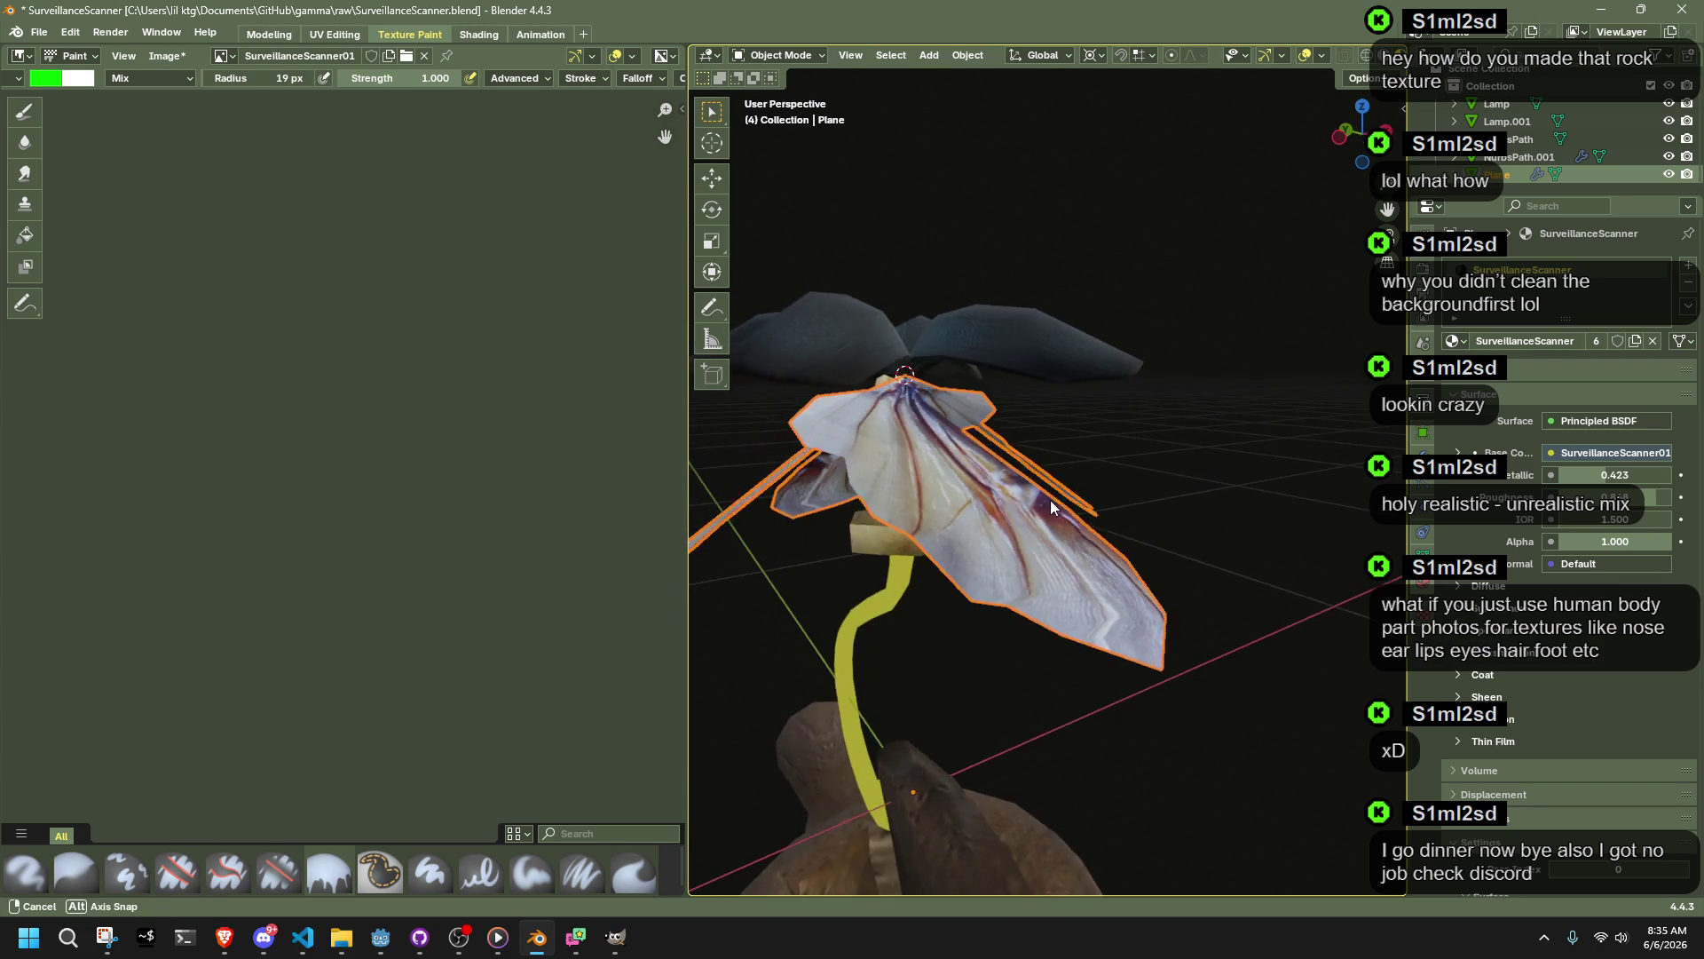
Step: Undo the wing scaling and the duplicate wings, then switch back to Object Mode
key("ctrl+z")
key("ctrl+z")
key("ctrl+z")
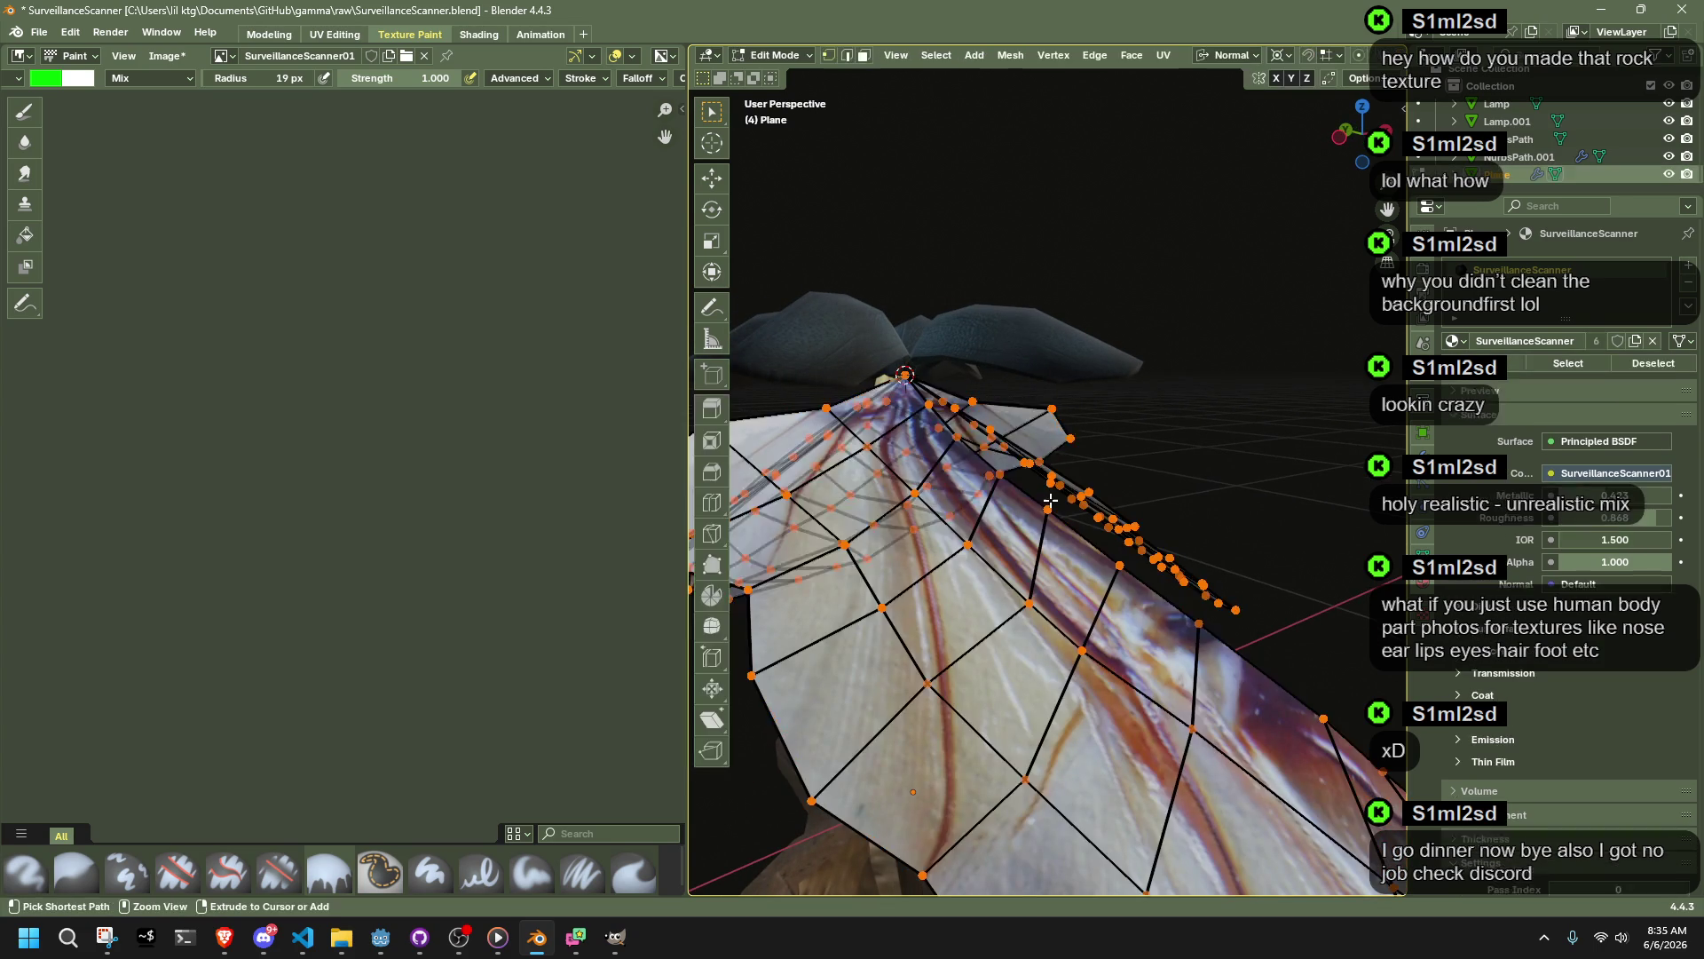
key("ctrl+z")
key("ctrl+z")
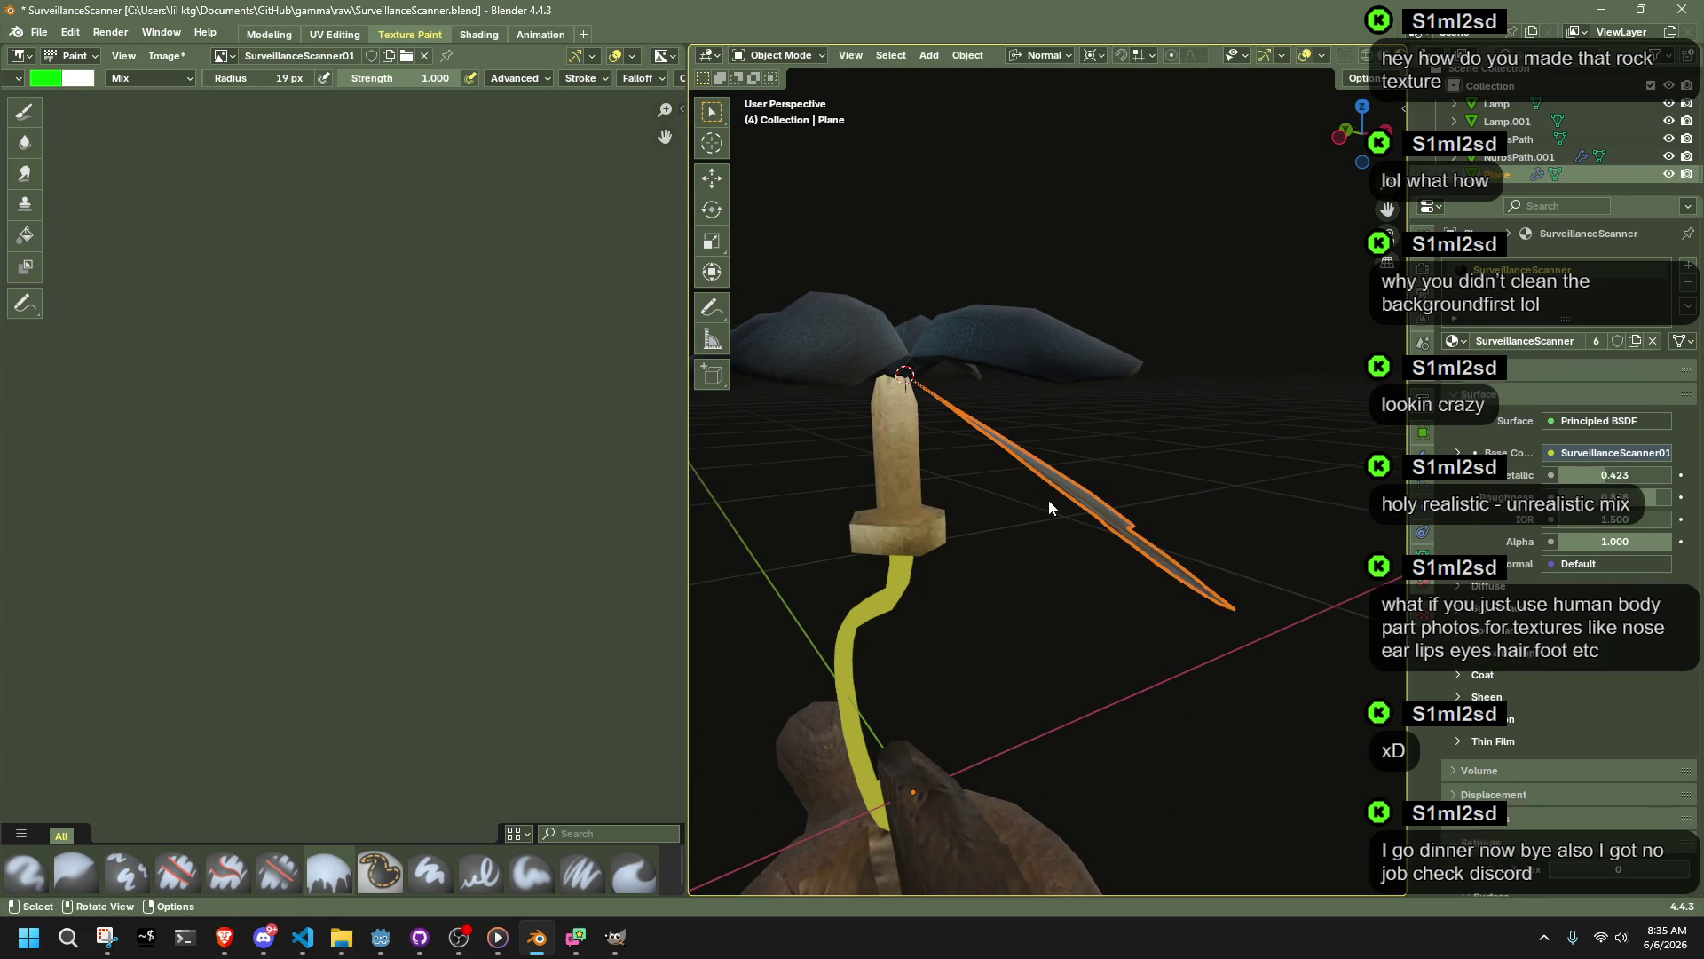
key("ctrl+z")
key("ctrl+z")
key("ctrl+z")
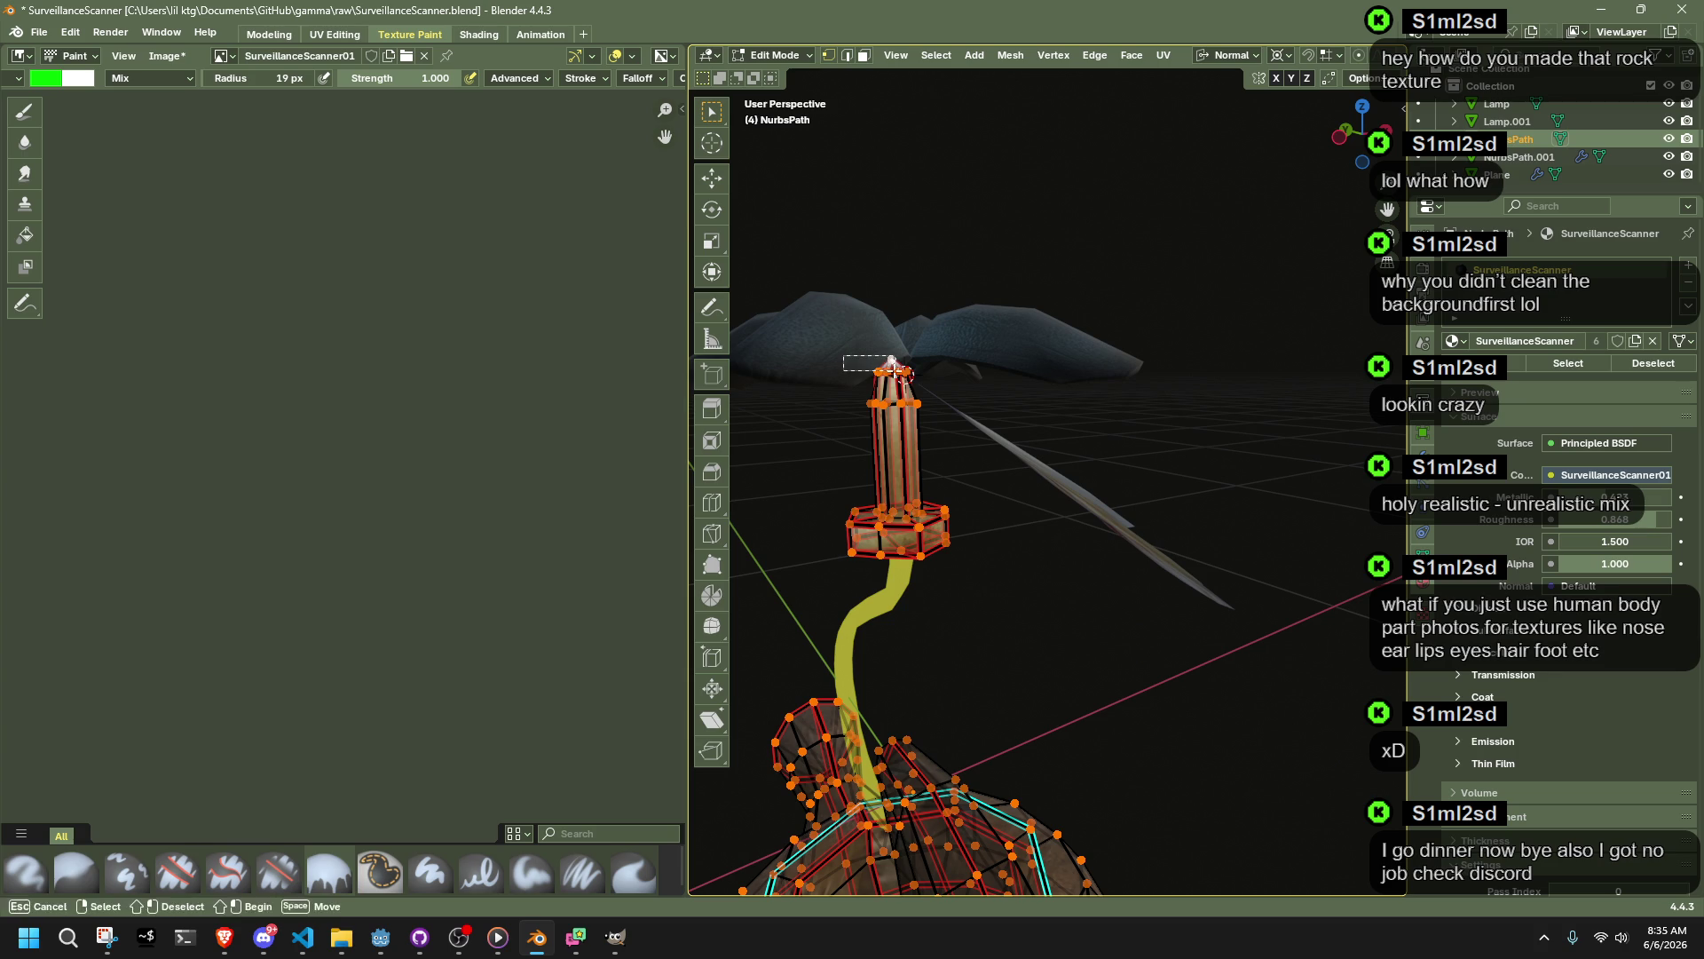
key("ctrl+Tab")
left_click(878, 369)
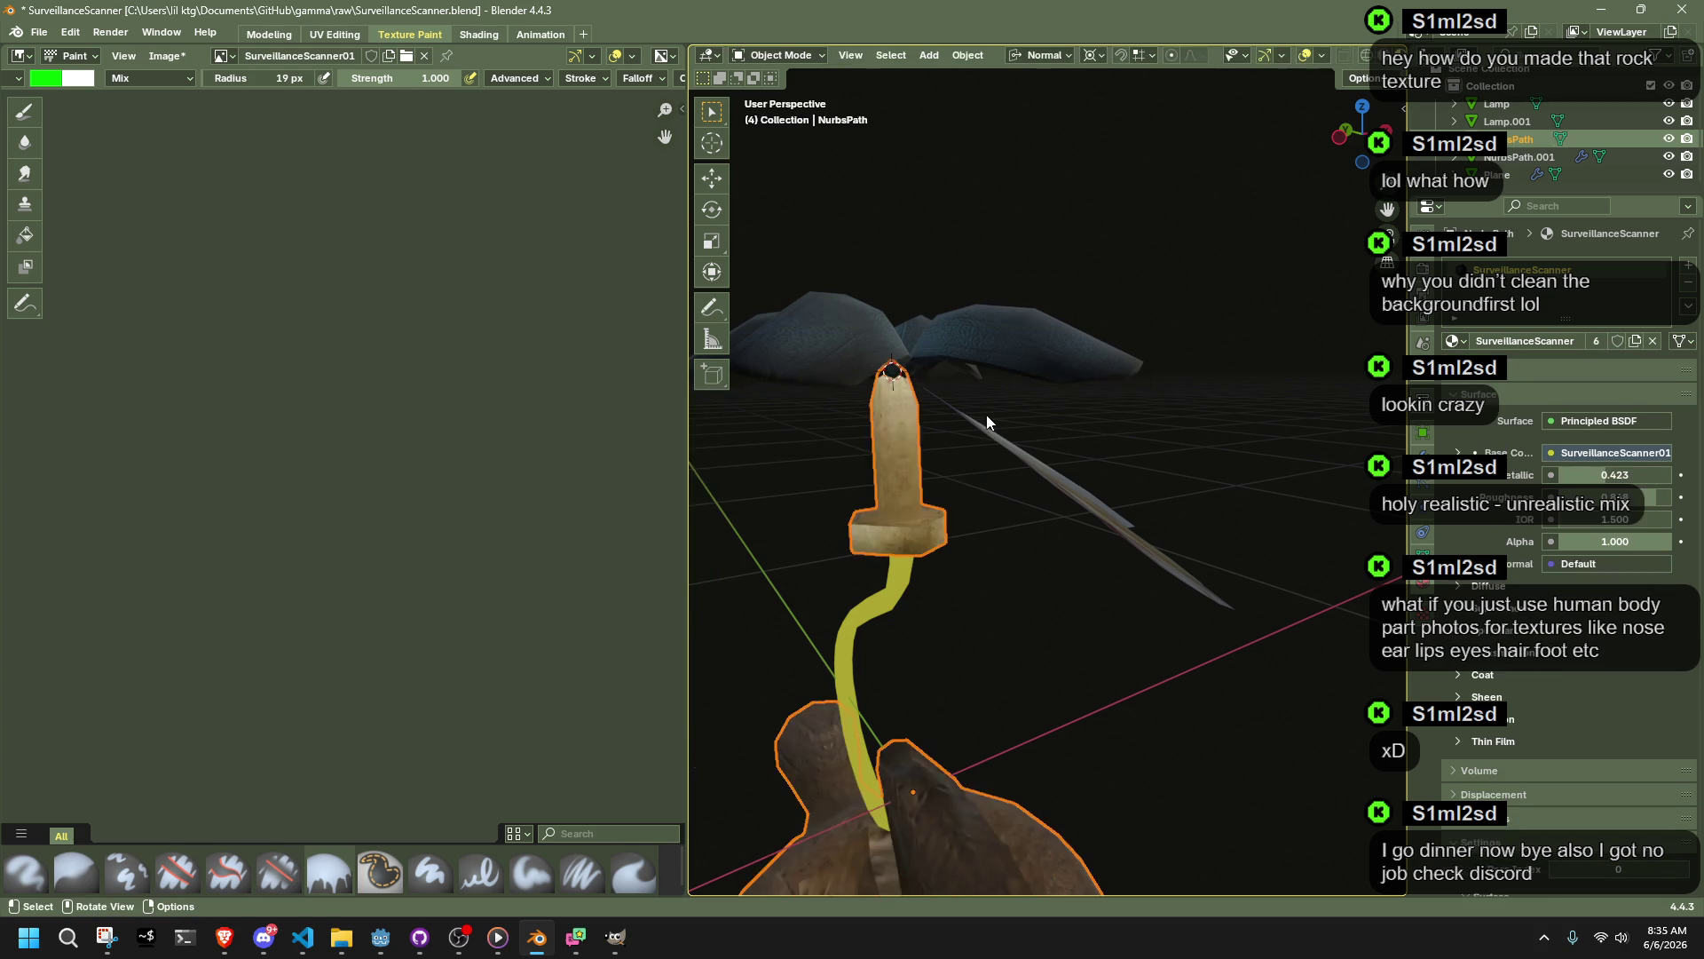
Step: Select the lamp and enter Edit Mode with all the wing's faces selected
left_click(982, 412)
mouse_move(1135, 488)
middle_mouse_down()
mouse_move(1067, 512)
mouse_move(1202, 559)
middle_mouse_up()
key("Tab")
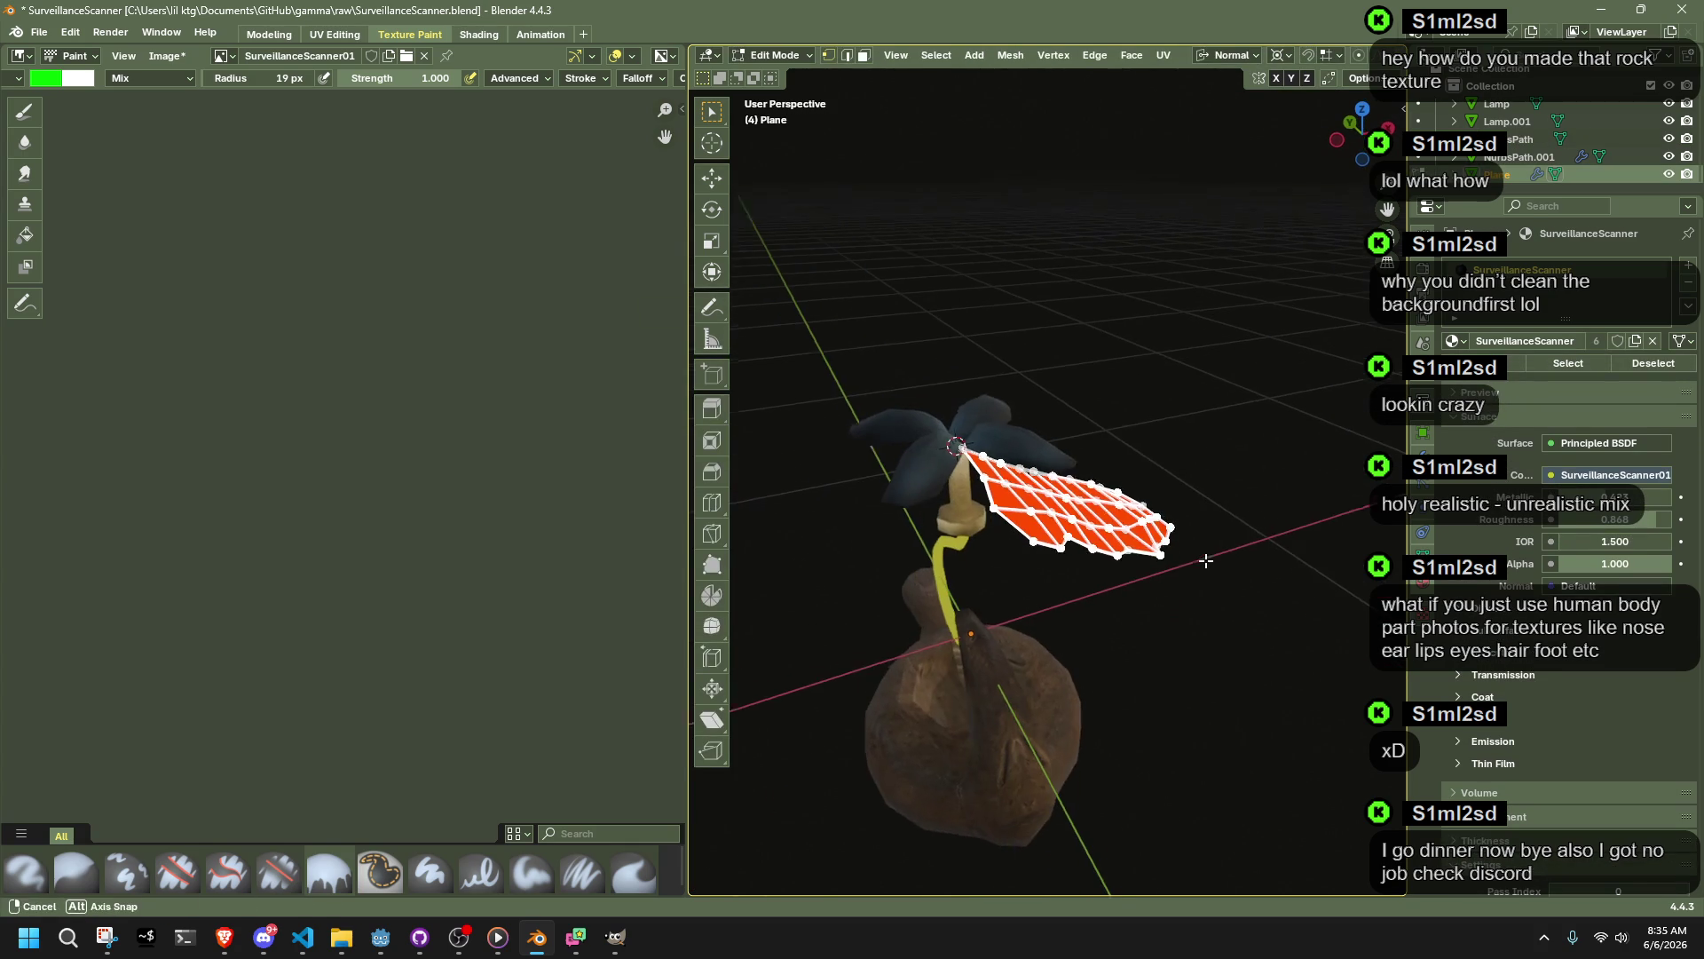
Step: Duplicate the wing faces in place and set the transform orientation to Global
key("e")
right_click(1207, 561)
left_click(1227, 61)
left_click(1211, 104)
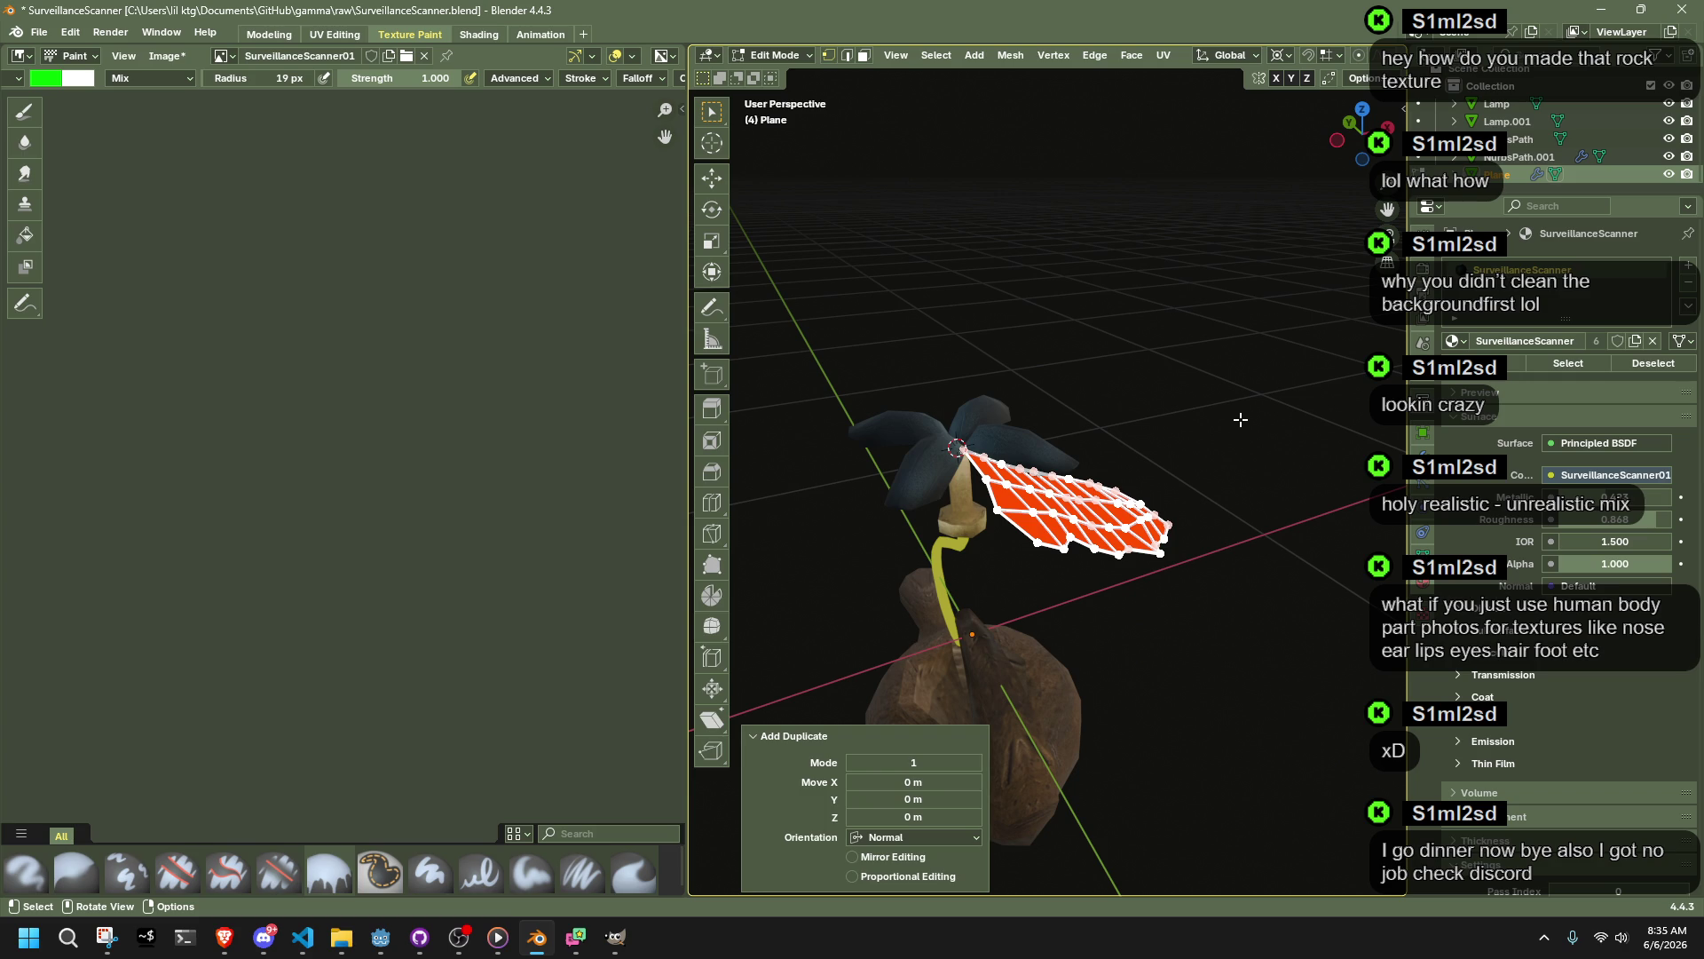
key("ctrl+z")
left_click(1047, 759)
key("ctrl+z")
Step: Rotate two successive wing copies by -90° about the Z axis
key("r")
key("z")
left_click(825, 746)
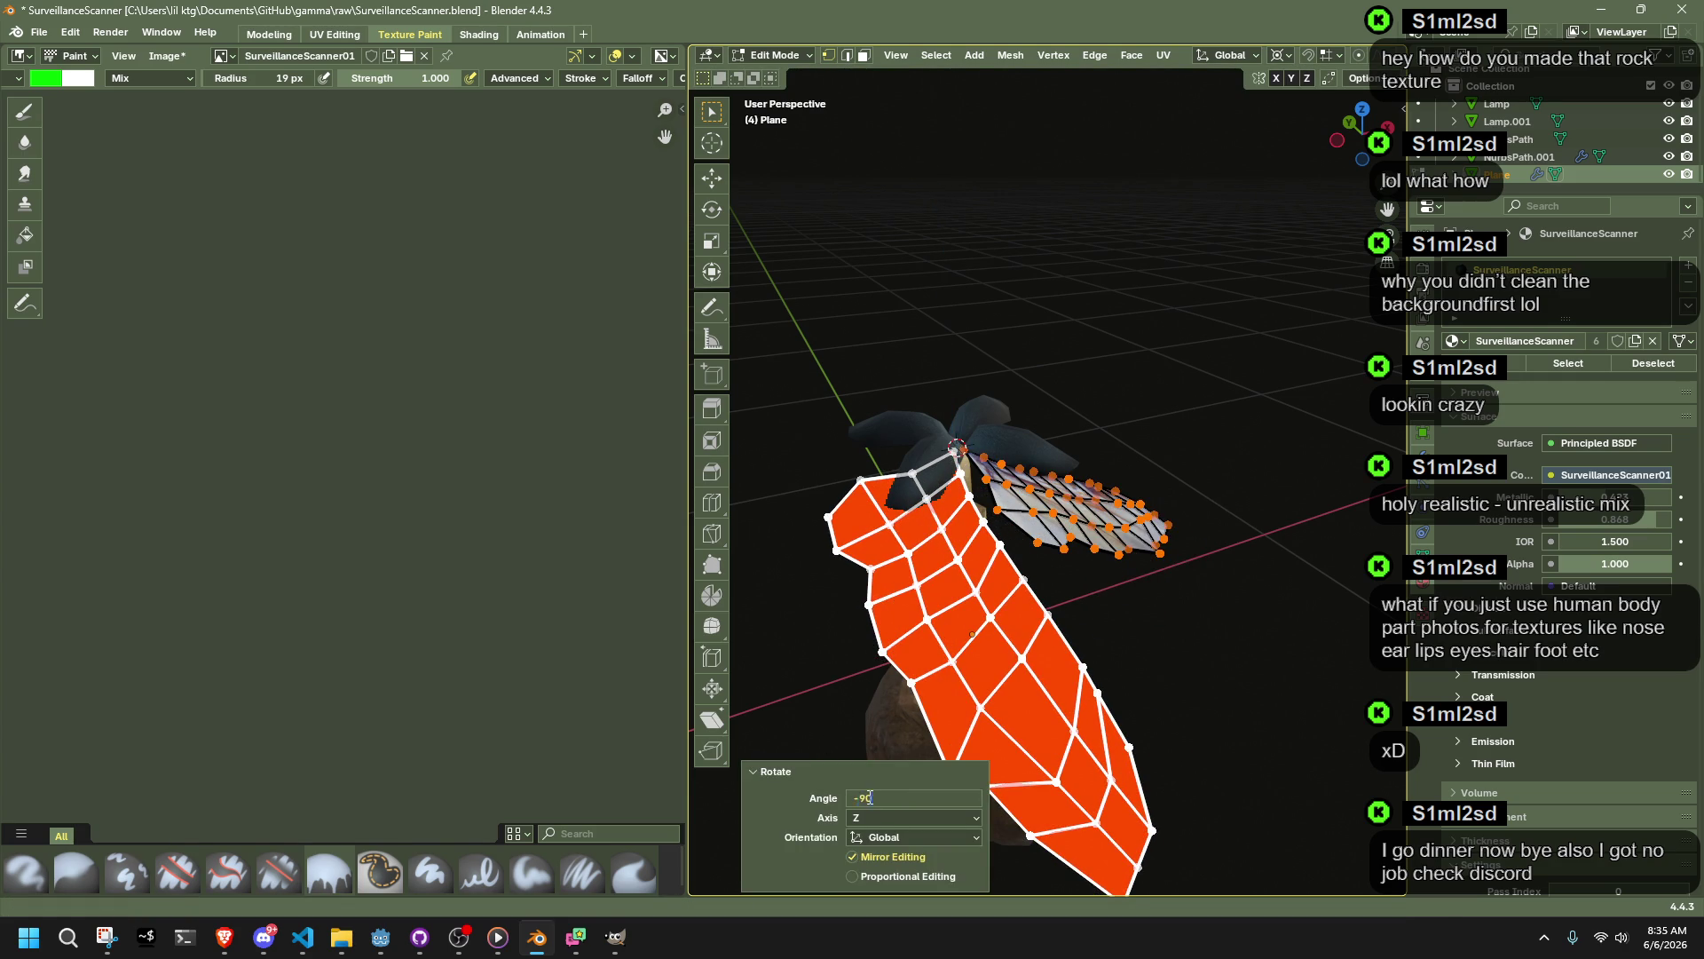
key("Return")
key("r")
key("z")
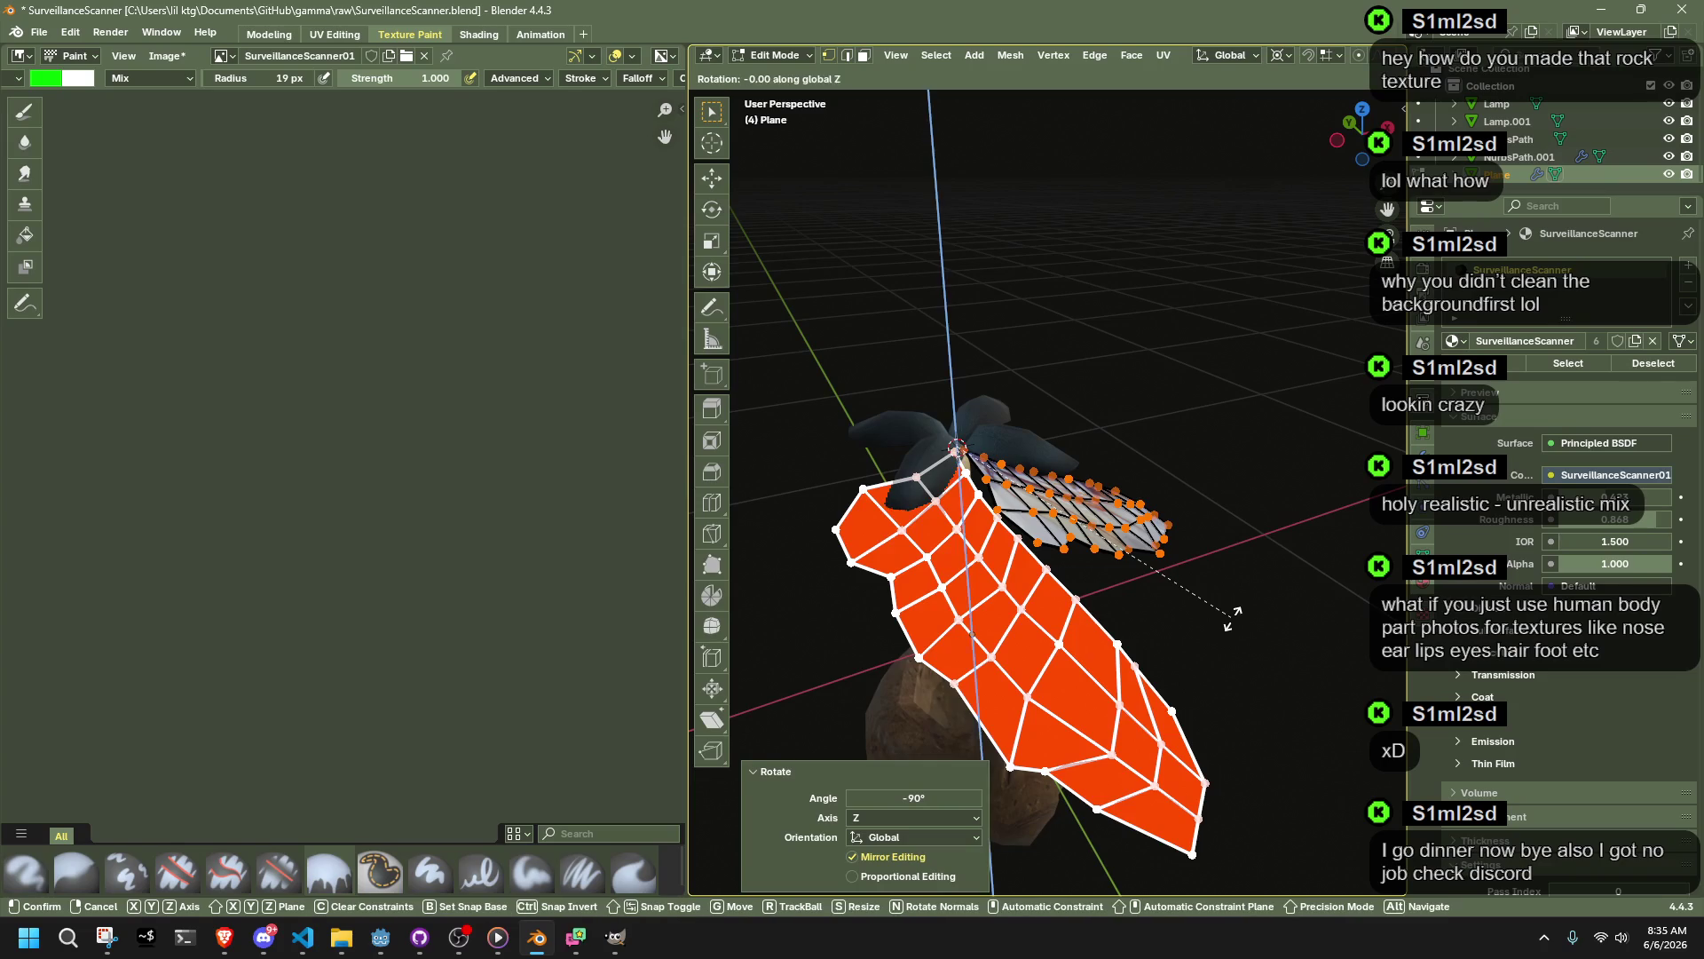
left_click(692, 725)
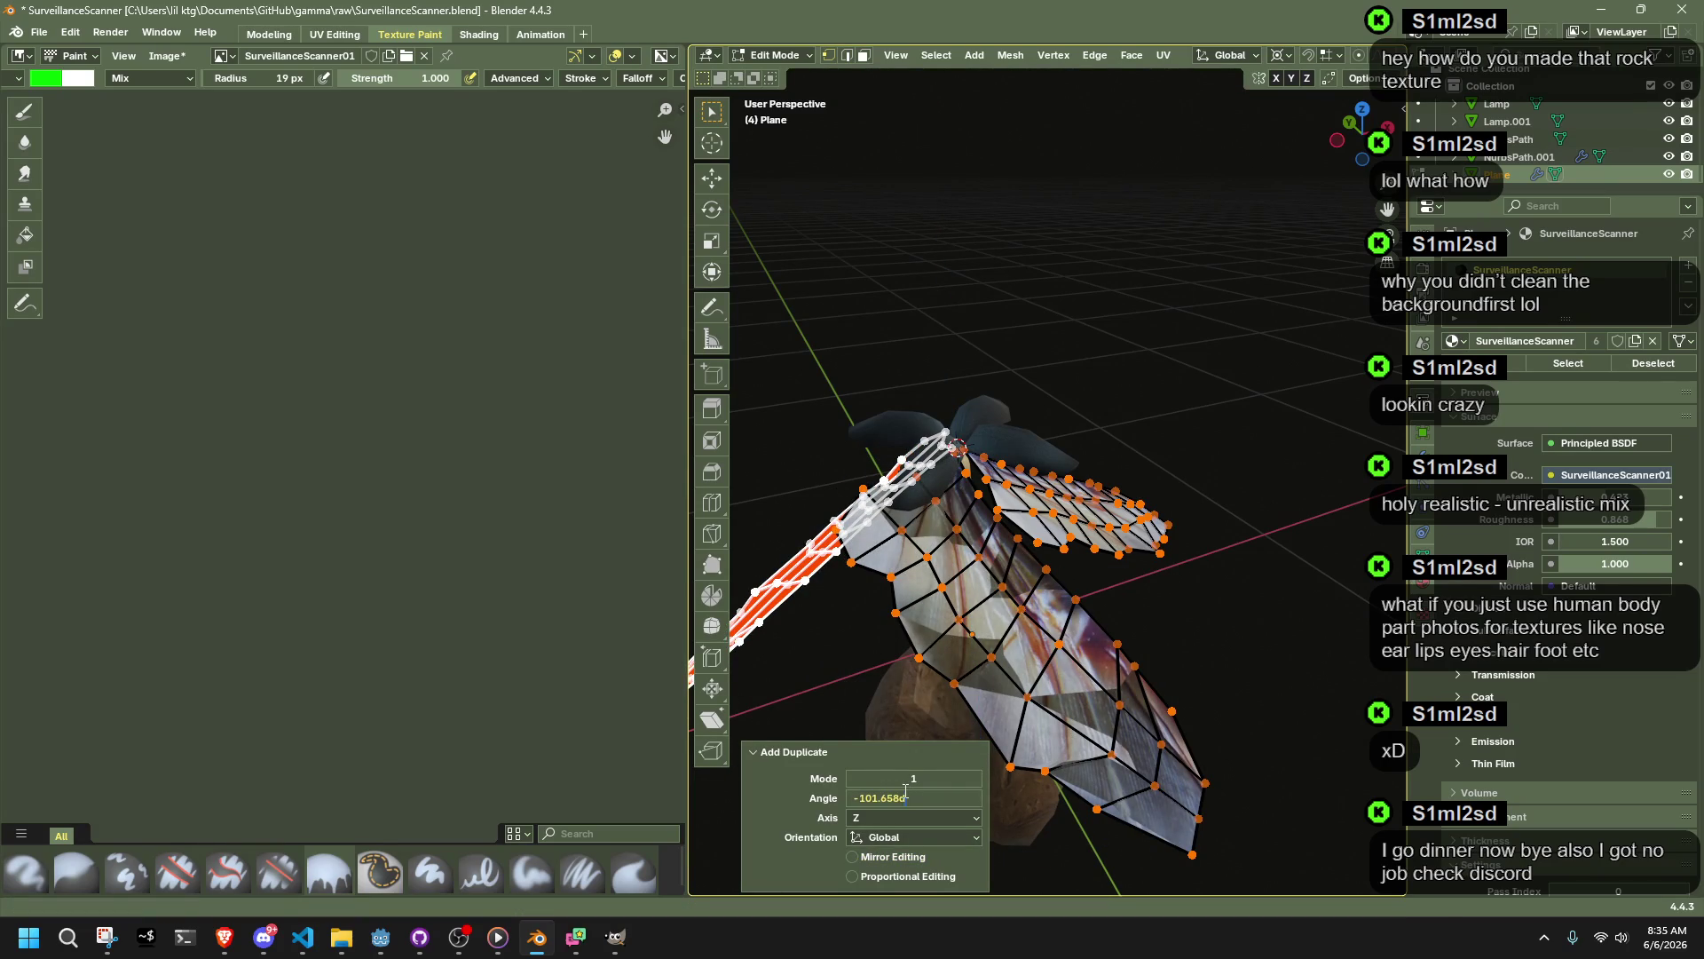
type("-90")
key("Return")
middle_click_drag(1012, 613, 1312, 664)
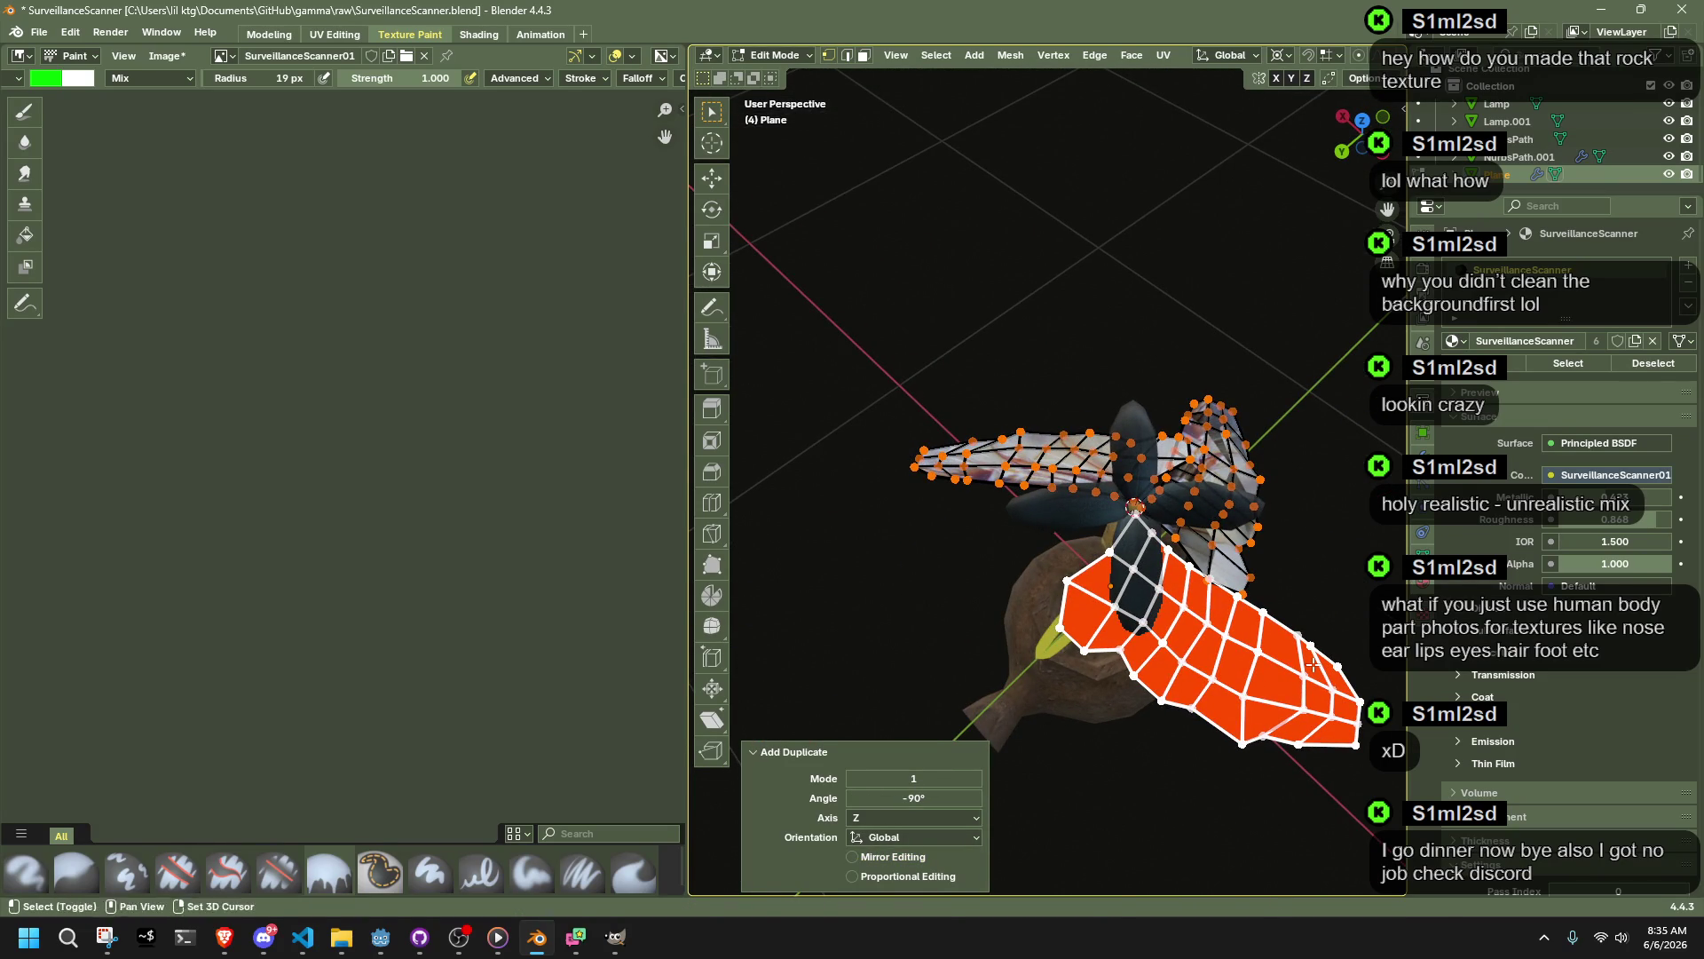
Step: Rotate the next wing copy another -90° around Z to complete four wings
key("r")
key("z")
left_click(1113, 775)
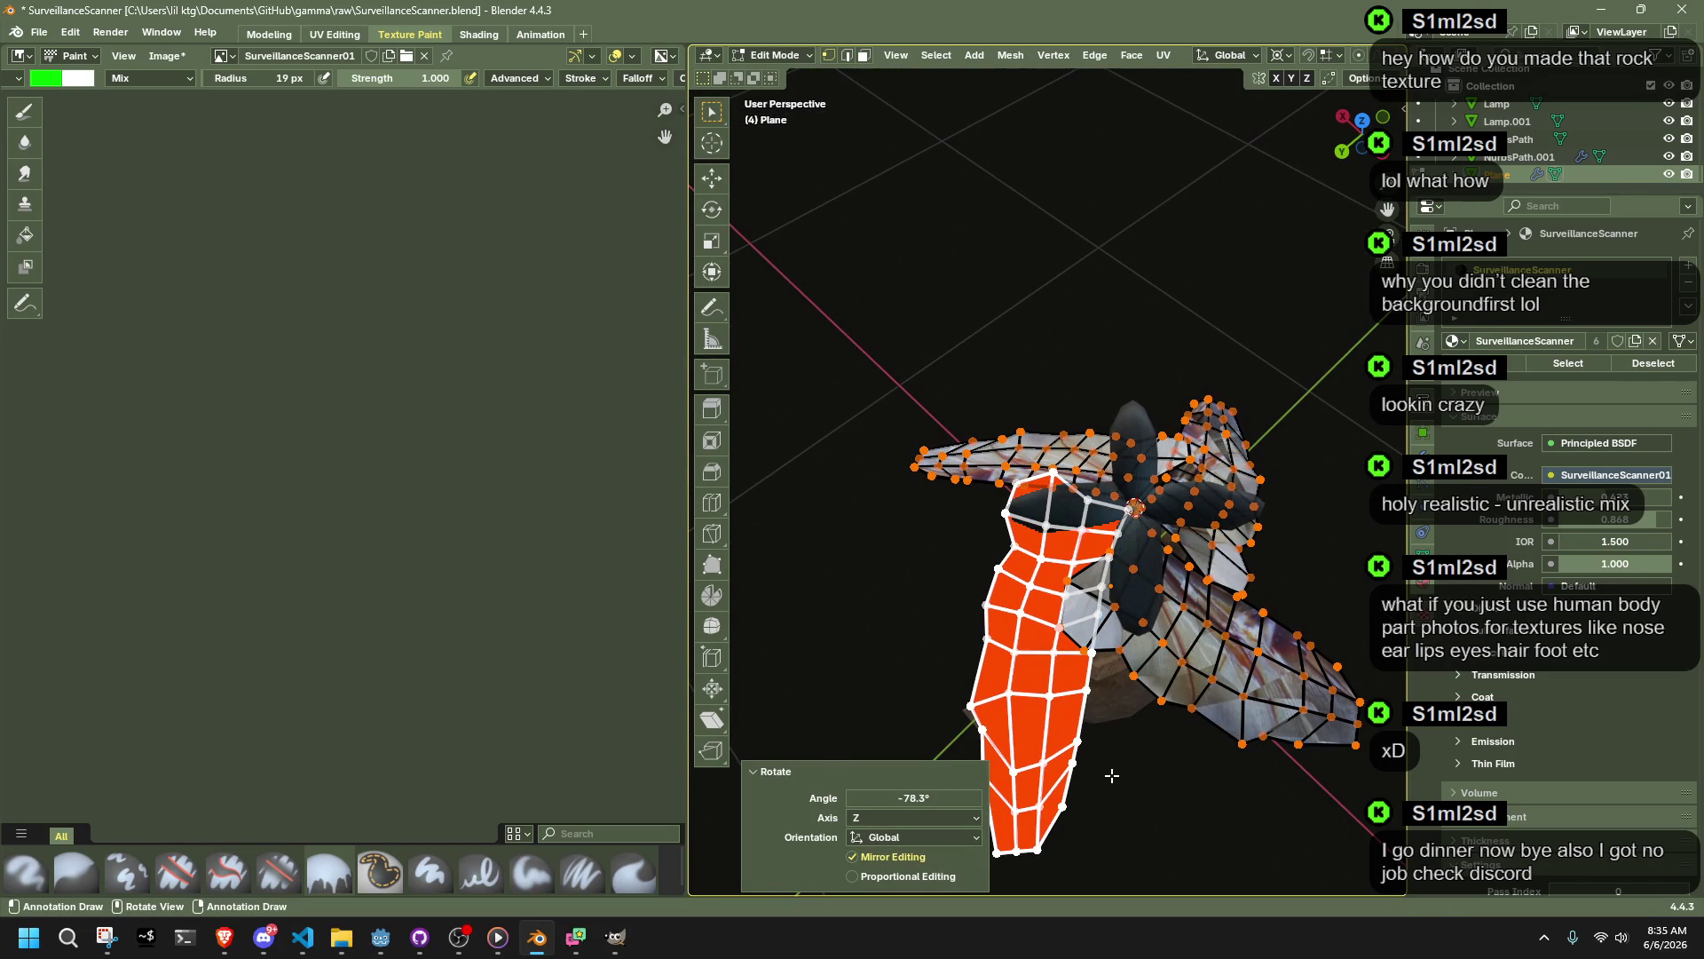
key("Return")
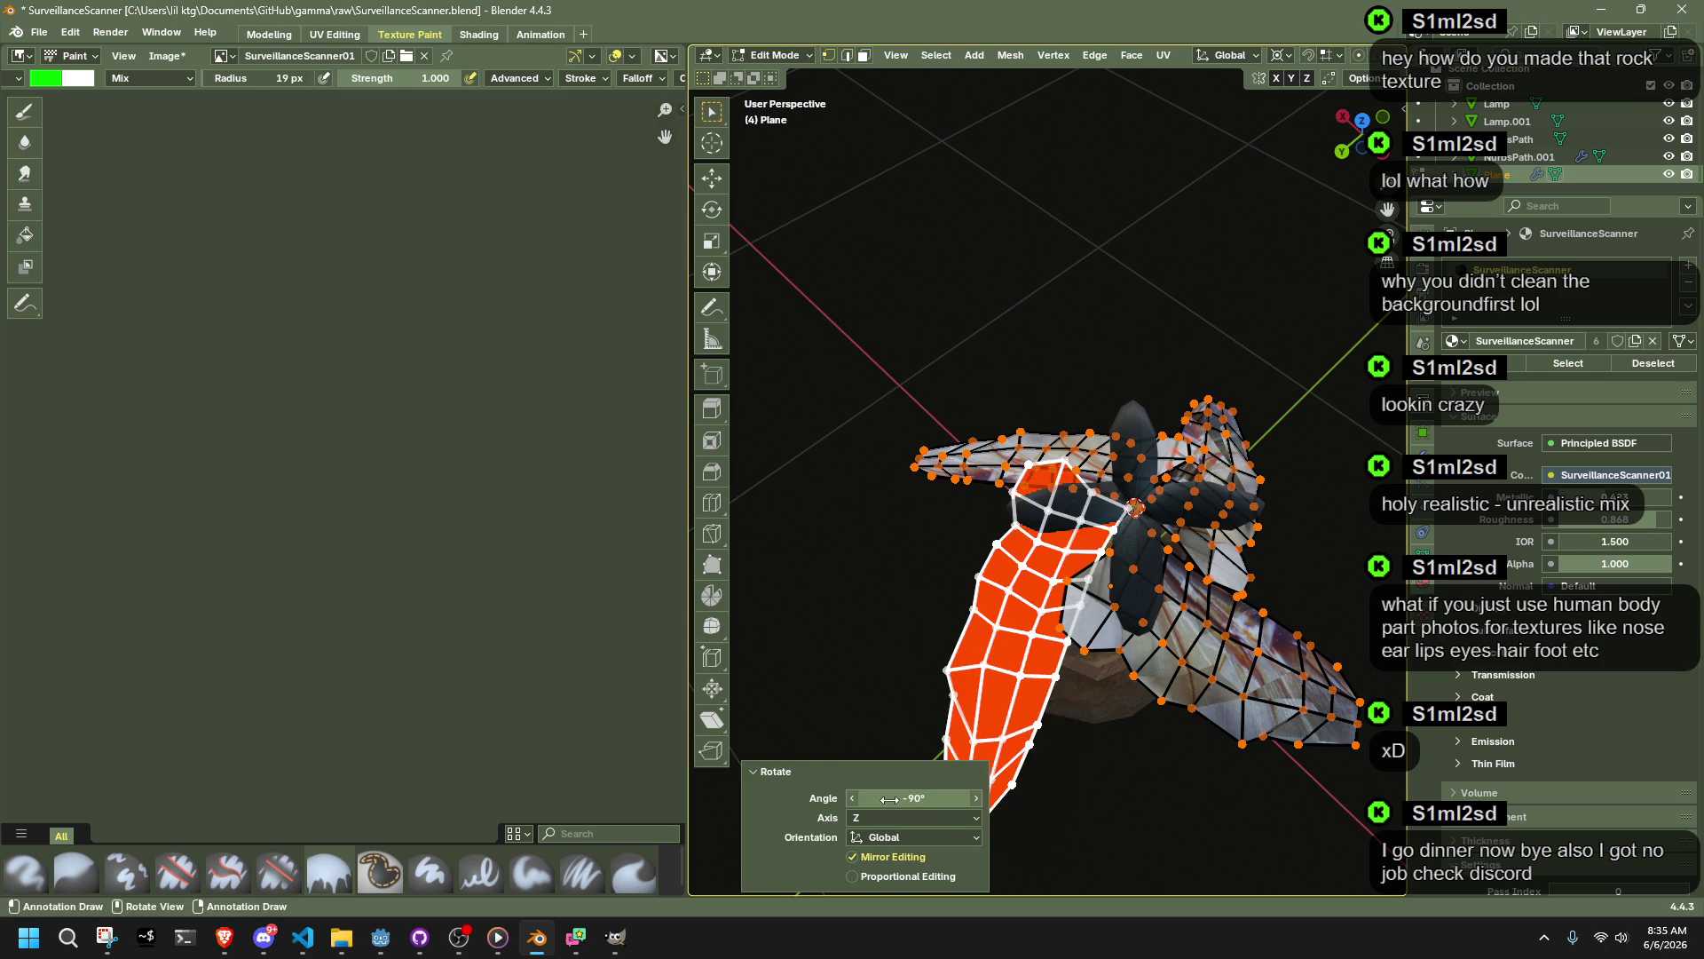
Step: Inspect the four-winged lamp in Object Mode, then re-enter Edit Mode on the wing mesh
key("Tab")
middle_click_drag(914, 646, 1184, 588)
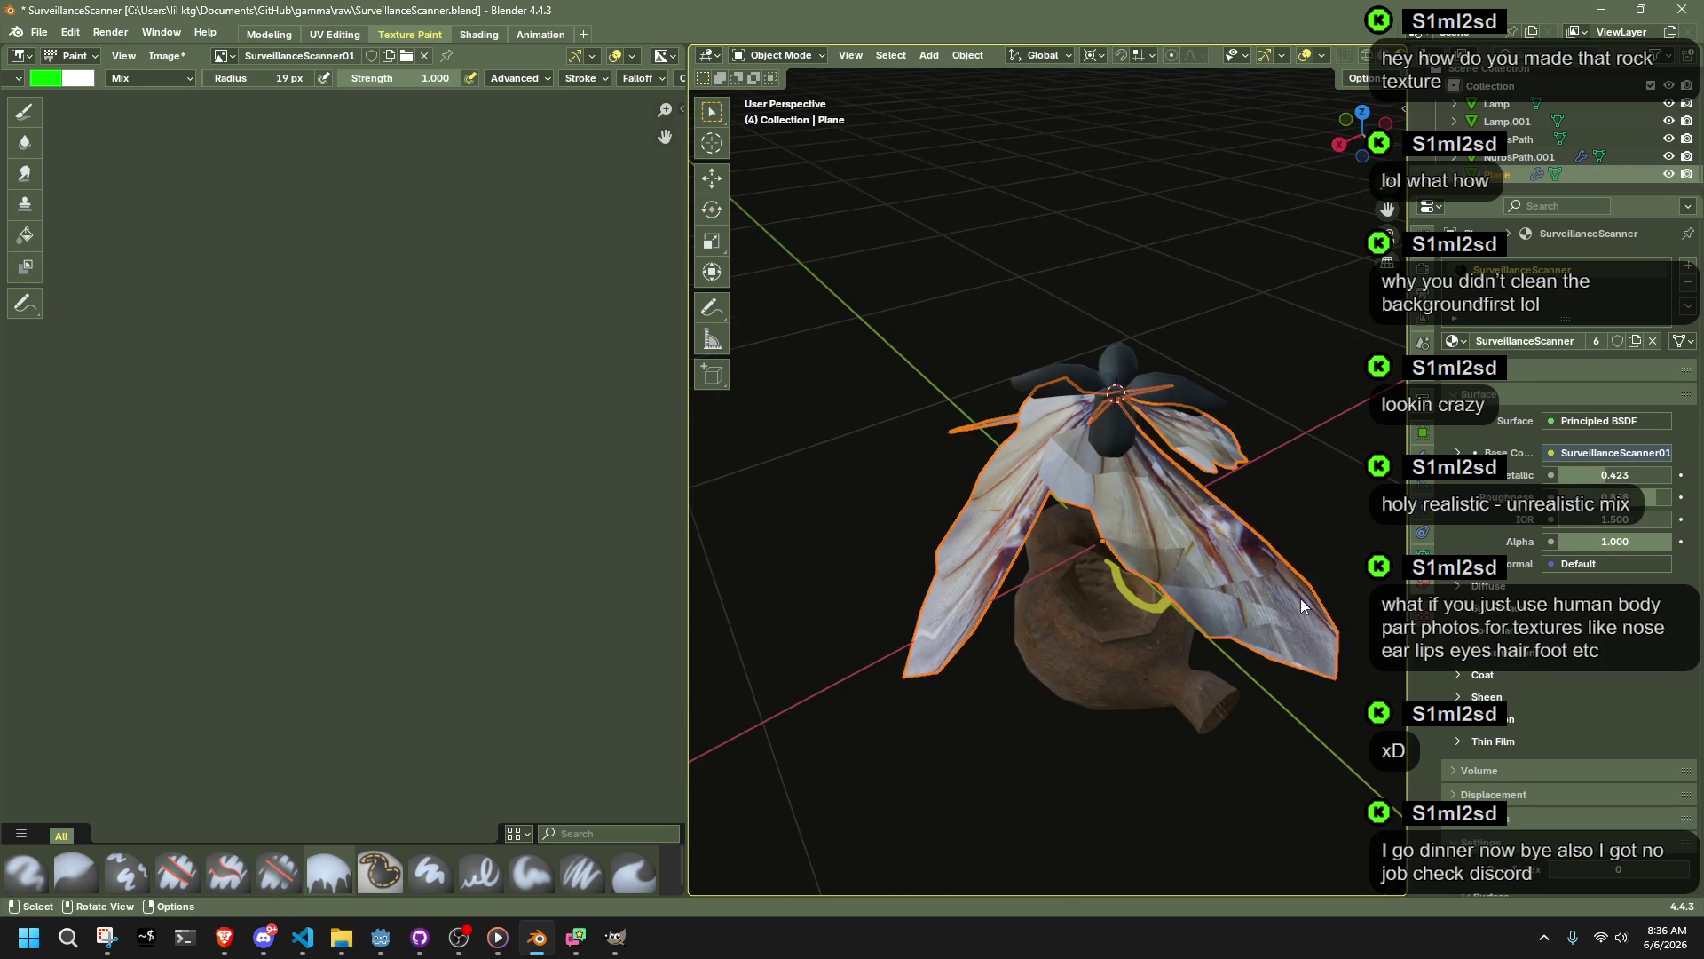
middle_click_drag(1307, 604, 1345, 611)
key("Tab")
key("alt+n")
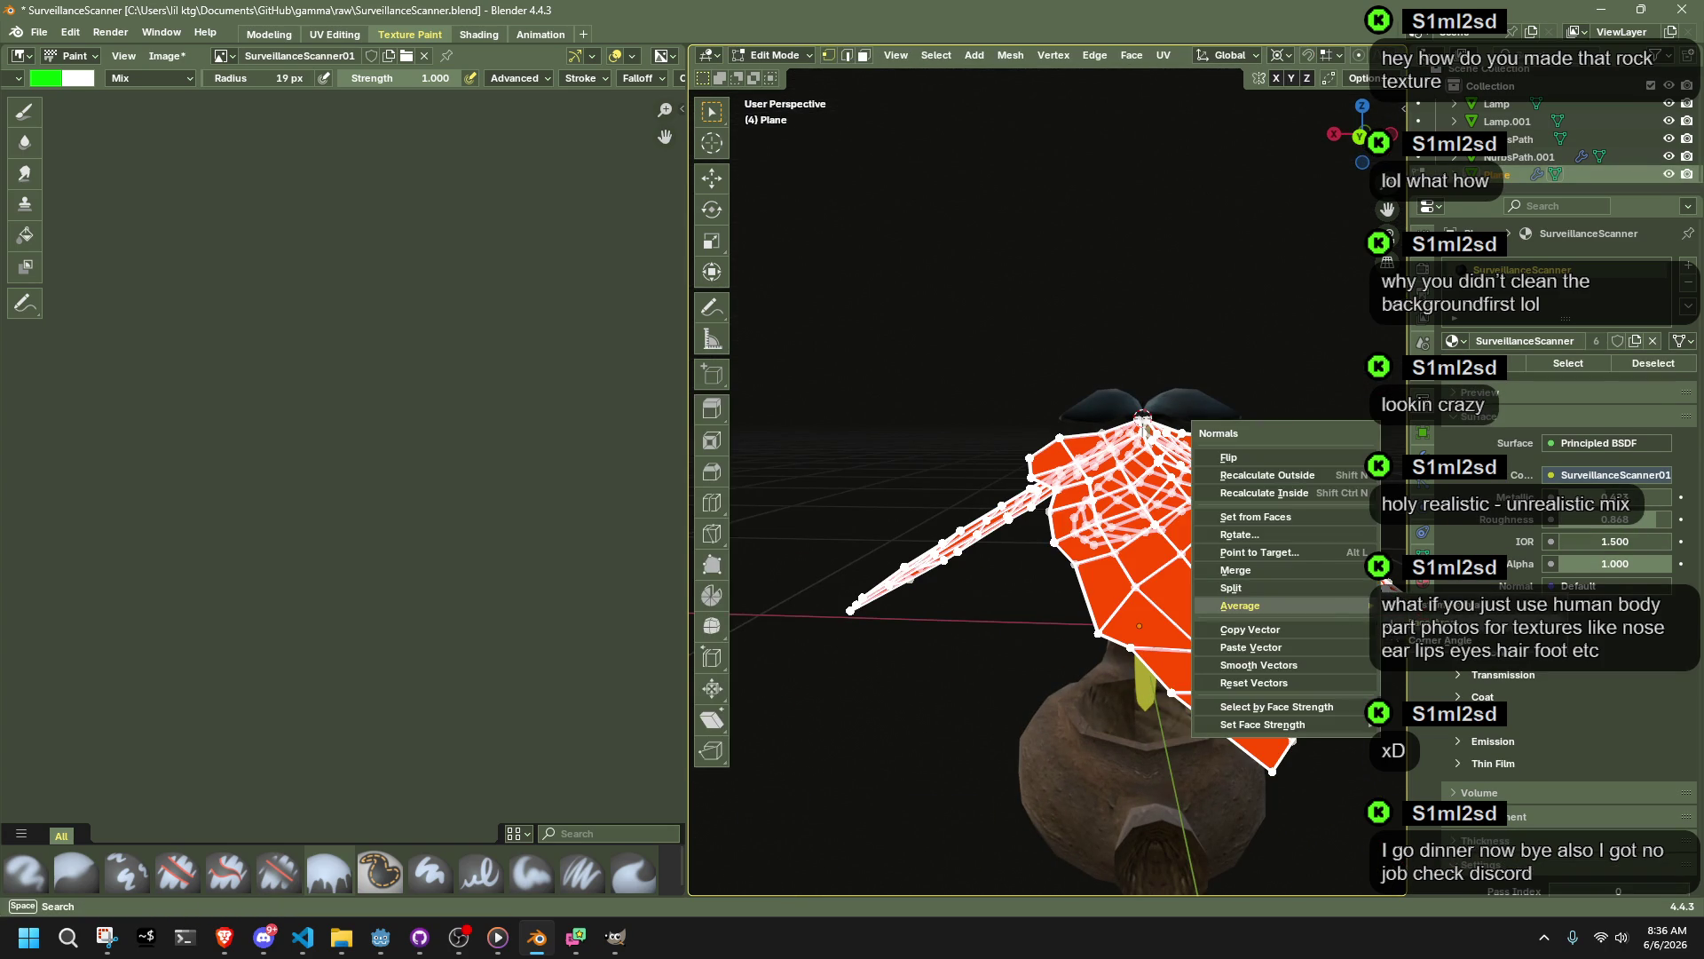
Step: Close the normals menu, leave Edit Mode, and look over the whole creature
key("Escape")
key("Tab")
scroll(1004, 635, "up", 5)
mouse_move(1029, 649)
middle_mouse_down()
mouse_move(1111, 627)
mouse_move(1286, 675)
mouse_move(1361, 722)
middle_mouse_up()
scroll(1296, 665, "down", 5)
mouse_move(1238, 613)
middle_mouse_down()
mouse_move(1307, 614)
mouse_move(1399, 578)
mouse_move(748, 542)
mouse_move(1088, 585)
middle_mouse_up()
scroll(1089, 584, "up", 6)
scroll(1140, 604, "down", 3)
Step: Put the wing plane in Edit Mode and switch to the UV Editing workspace
left_click(1159, 572)
key("Tab")
scroll(1160, 572, "down", 5)
middle_click_drag(1081, 622, 837, 263)
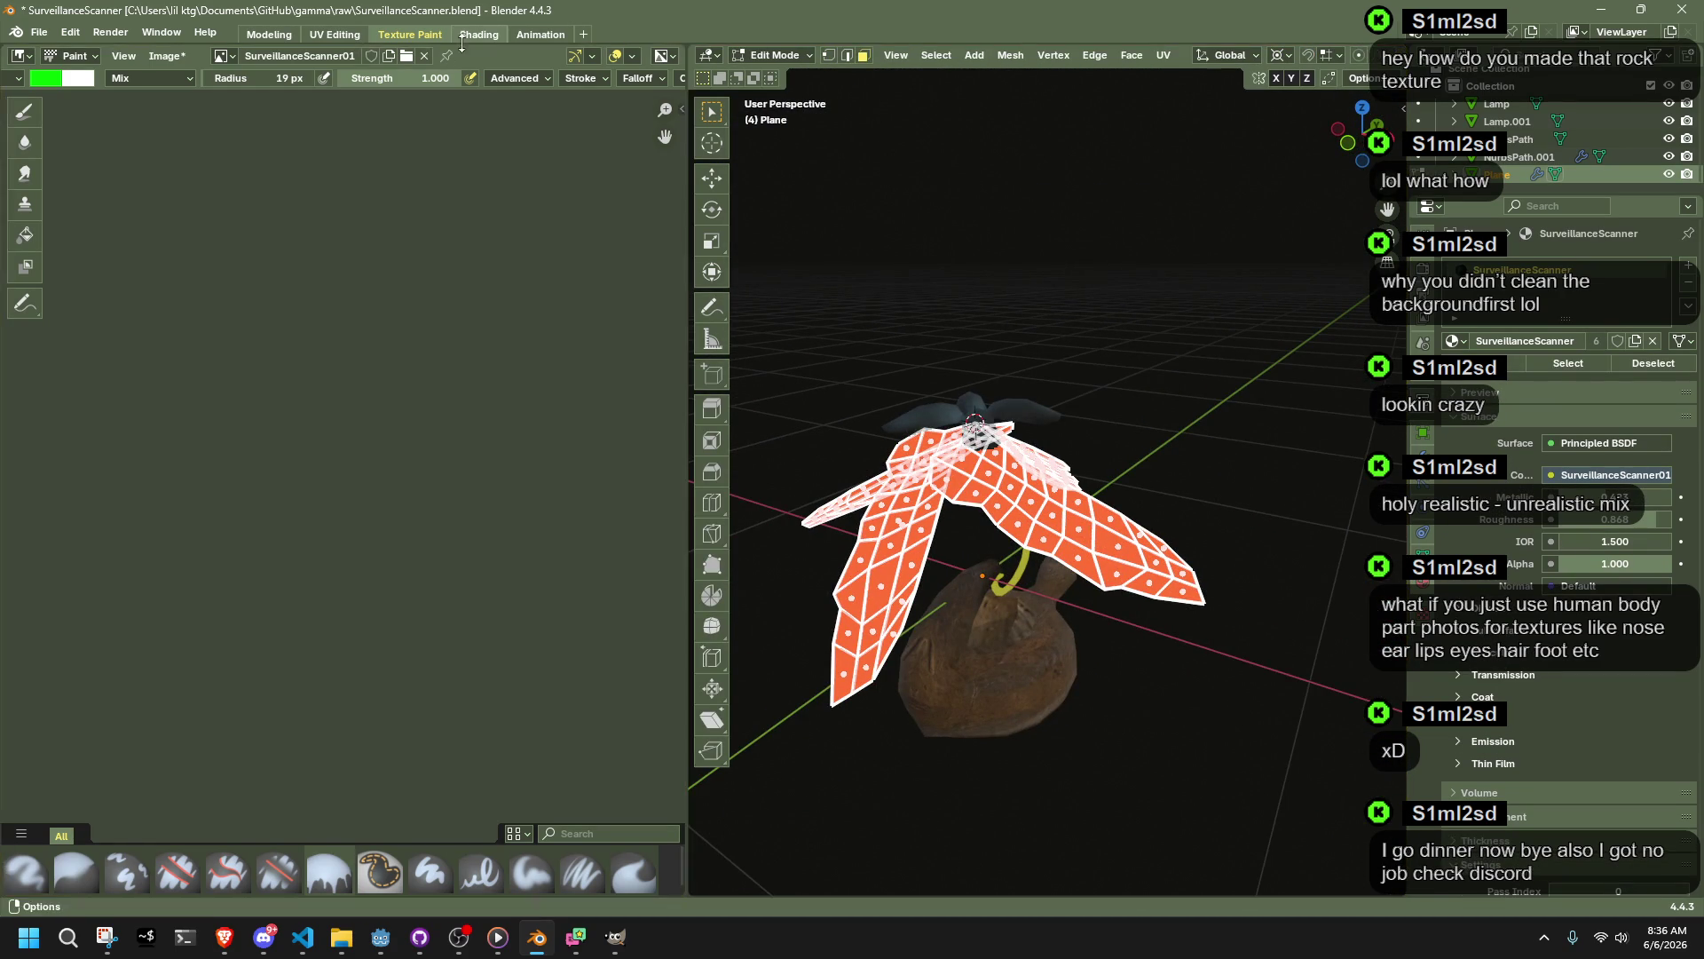
left_click(351, 41)
mouse_move(1021, 621)
middle_mouse_down()
mouse_move(1034, 601)
mouse_move(977, 577)
middle_mouse_up()
scroll(448, 554, "down", 3)
scroll(449, 555, "up", 3)
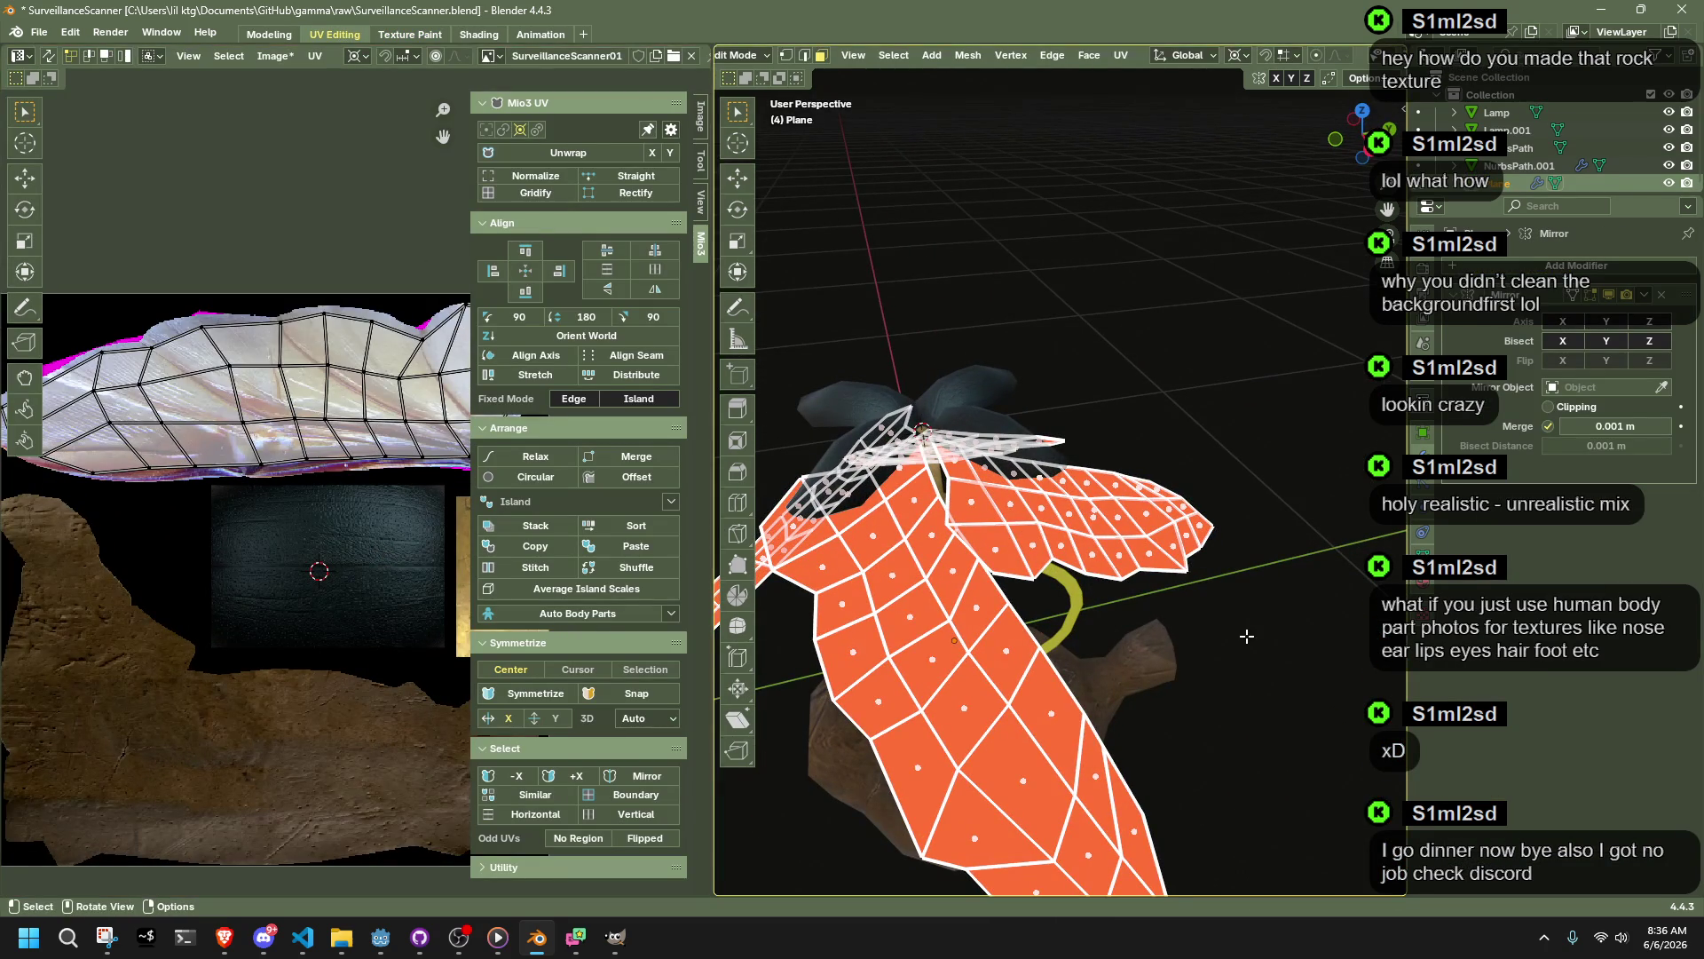
Step: Try a face-menu edit on the wings, undo it, show the sidebar, and deselect all
key("Tab")
mouse_move(1248, 635)
middle_mouse_down()
mouse_move(1212, 653)
mouse_move(950, 658)
mouse_move(1127, 677)
middle_mouse_up()
key("Tab")
right_click(1128, 677)
left_click(1188, 696)
key("ctrl+z")
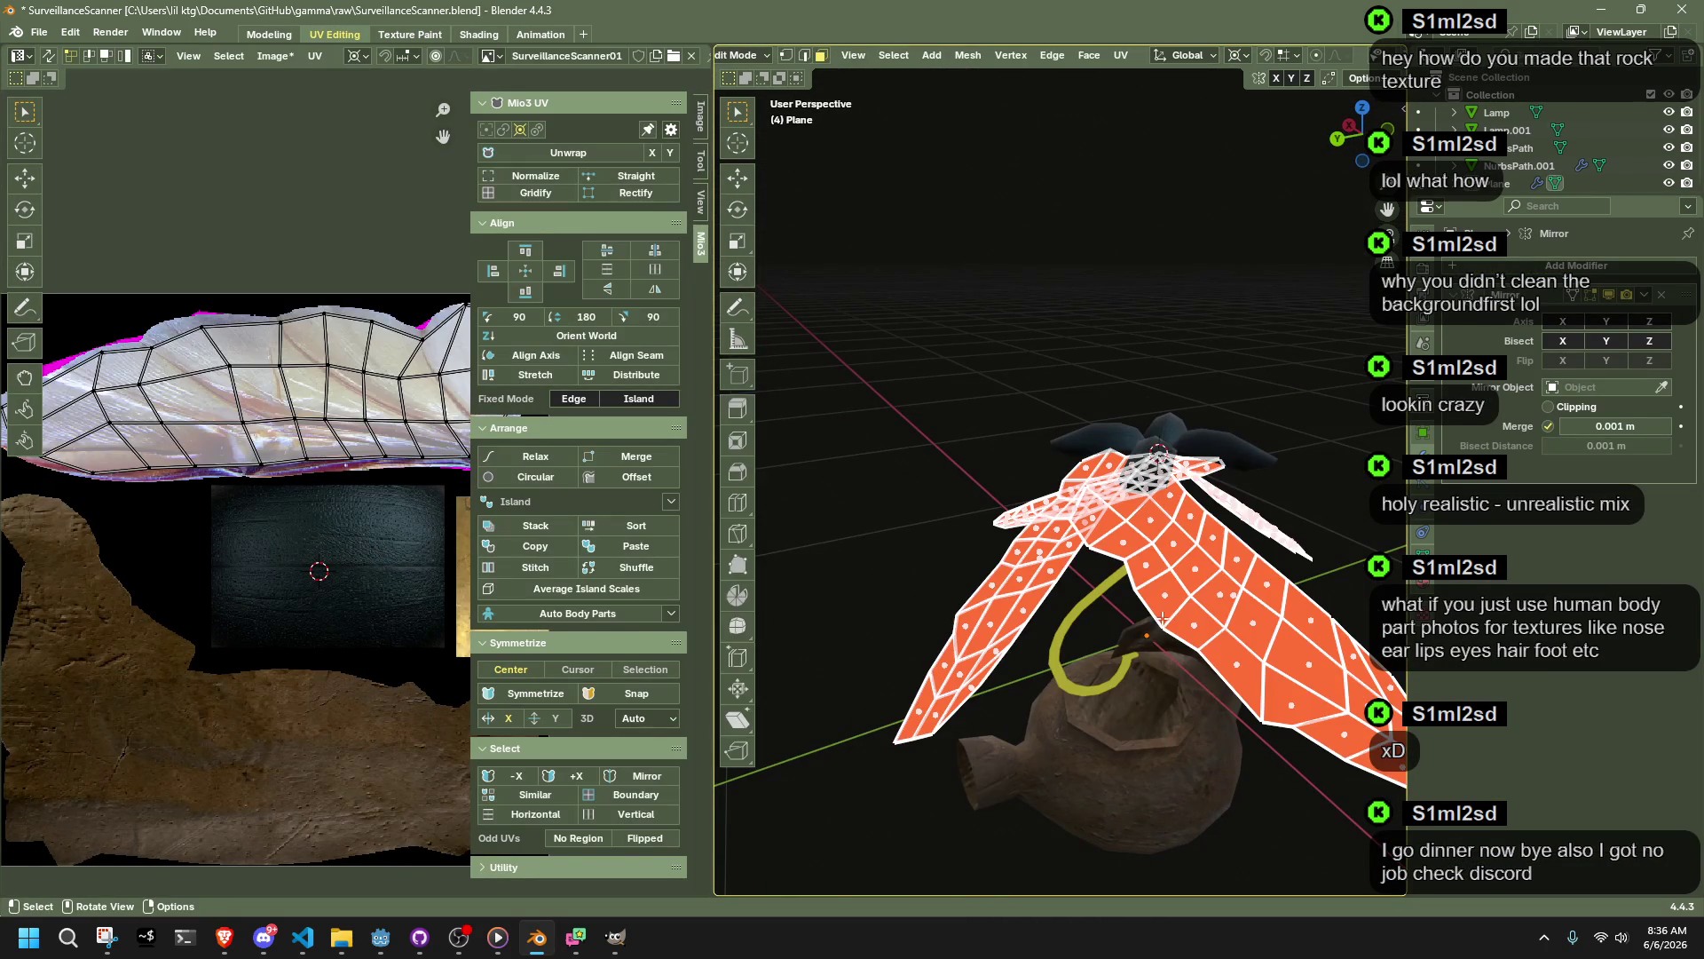
key("n")
right_click(1158, 577)
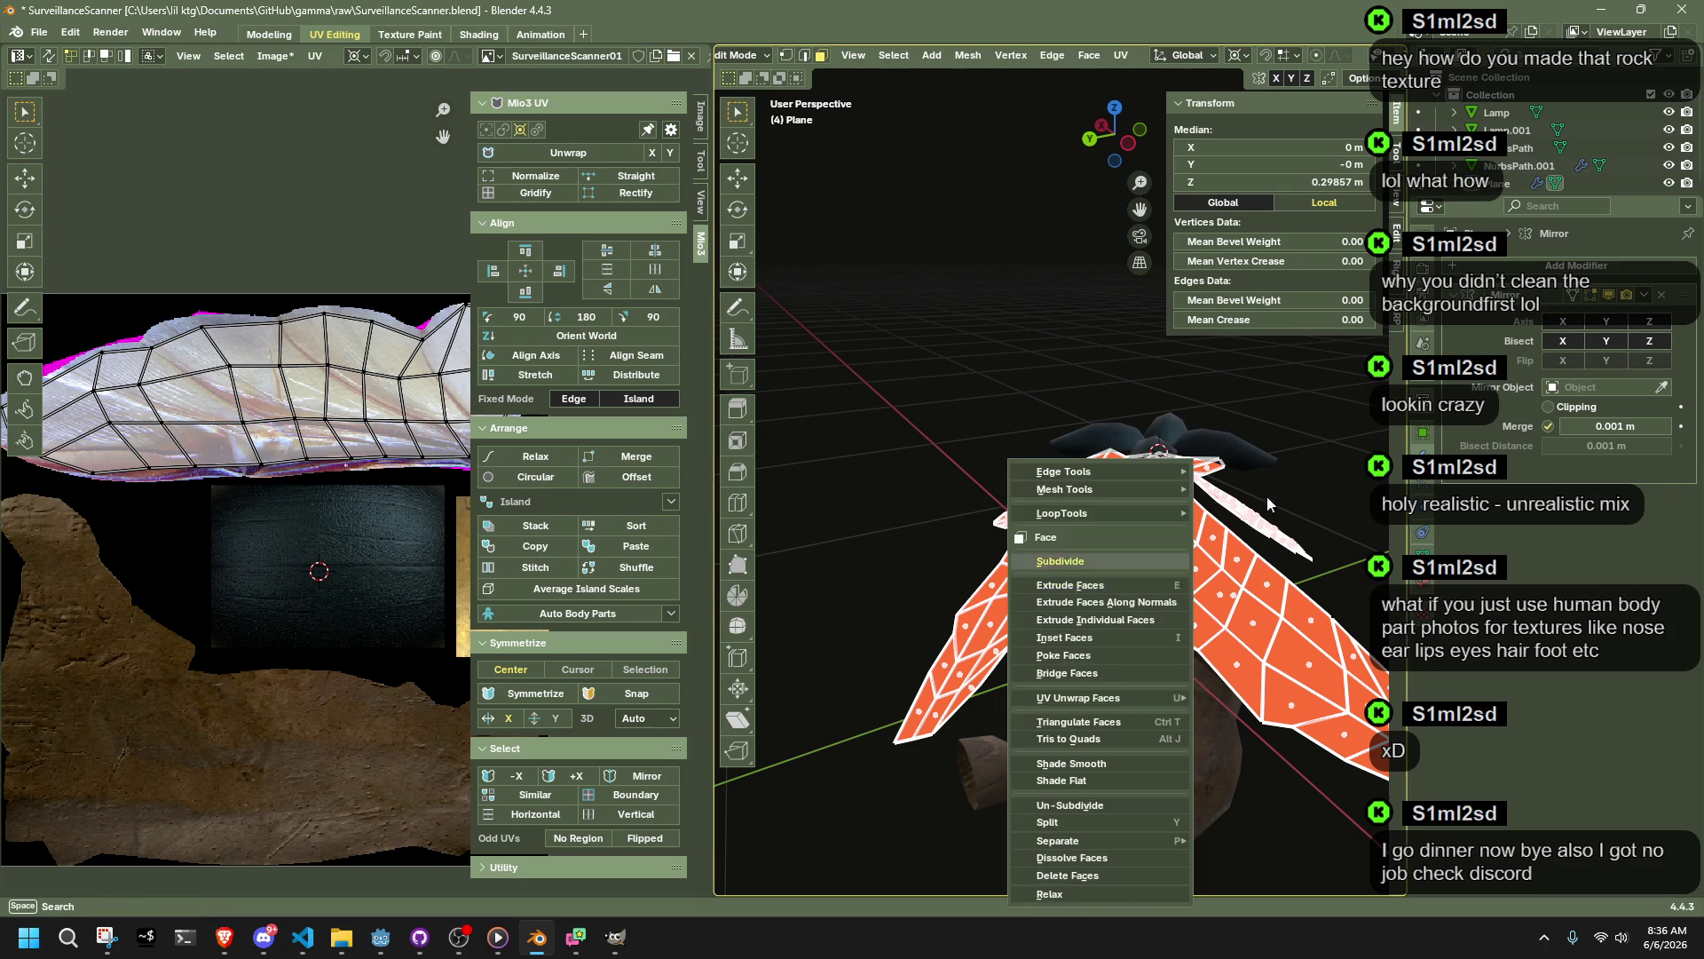
left_click(1308, 487)
scroll(1198, 577, "up", 6)
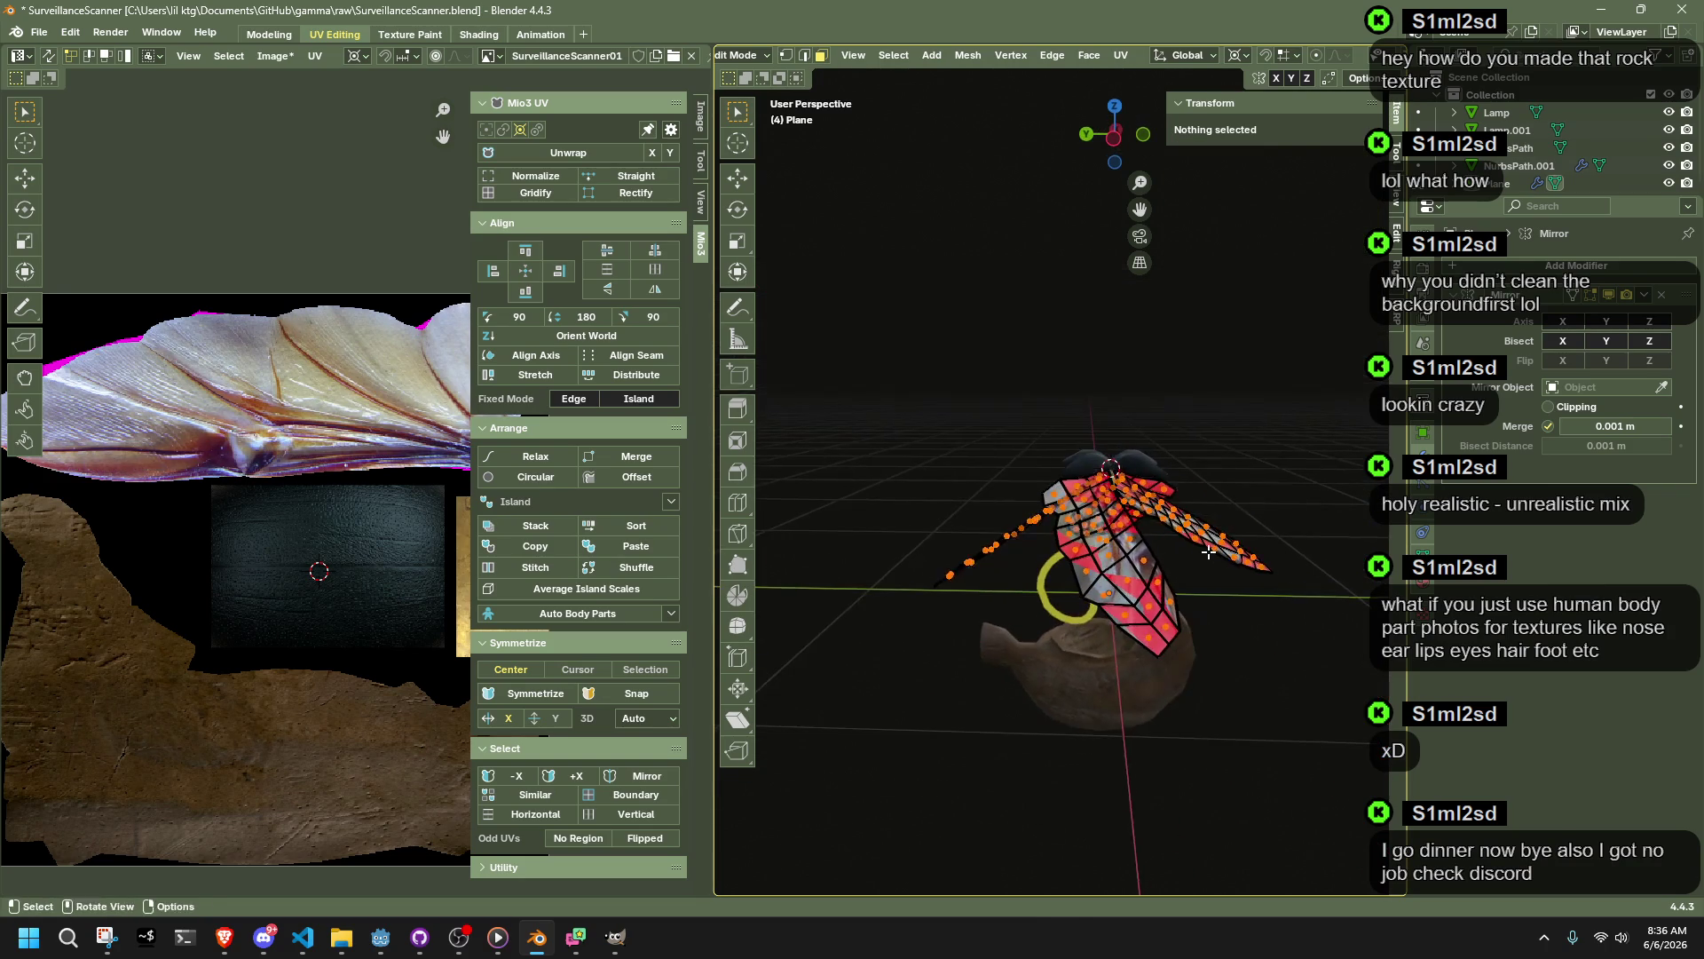
mouse_move(1154, 639)
middle_mouse_down()
mouse_move(1130, 687)
mouse_move(1237, 559)
mouse_move(1227, 656)
mouse_move(1267, 704)
middle_mouse_up()
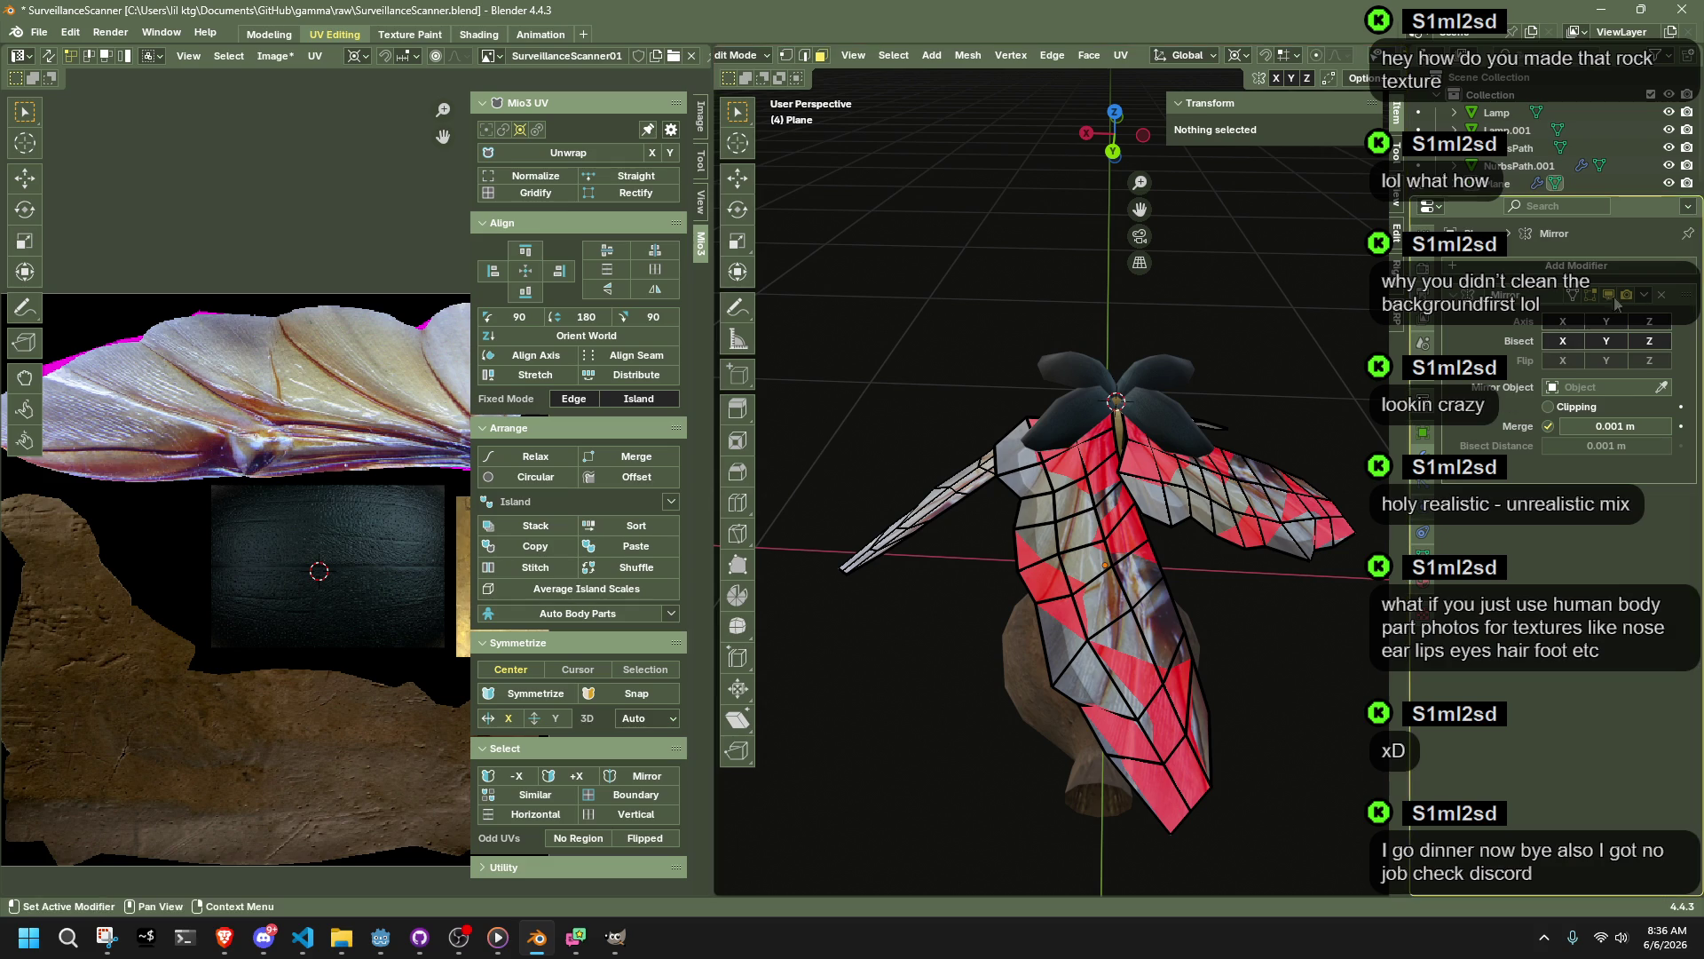
Step: Remove the Mirror modifier from the wings and select a single wing part
left_click(1662, 300)
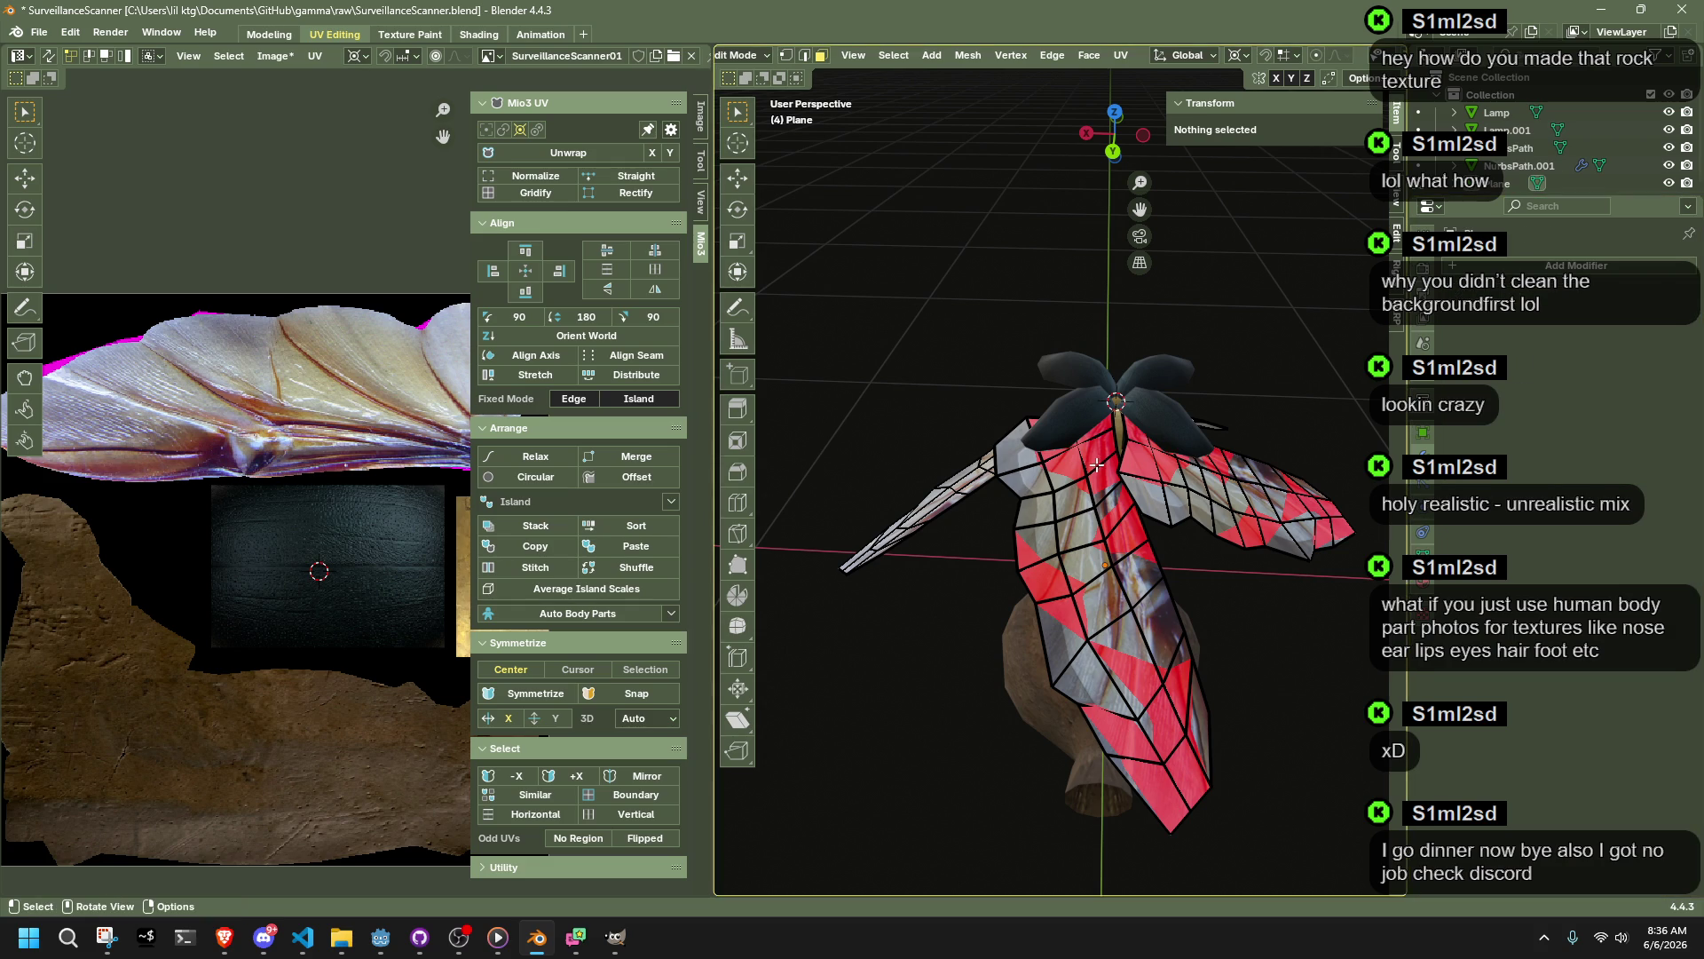
key("a")
mouse_move(1101, 408)
middle_mouse_down()
mouse_move(1225, 364)
mouse_move(1294, 471)
middle_mouse_up()
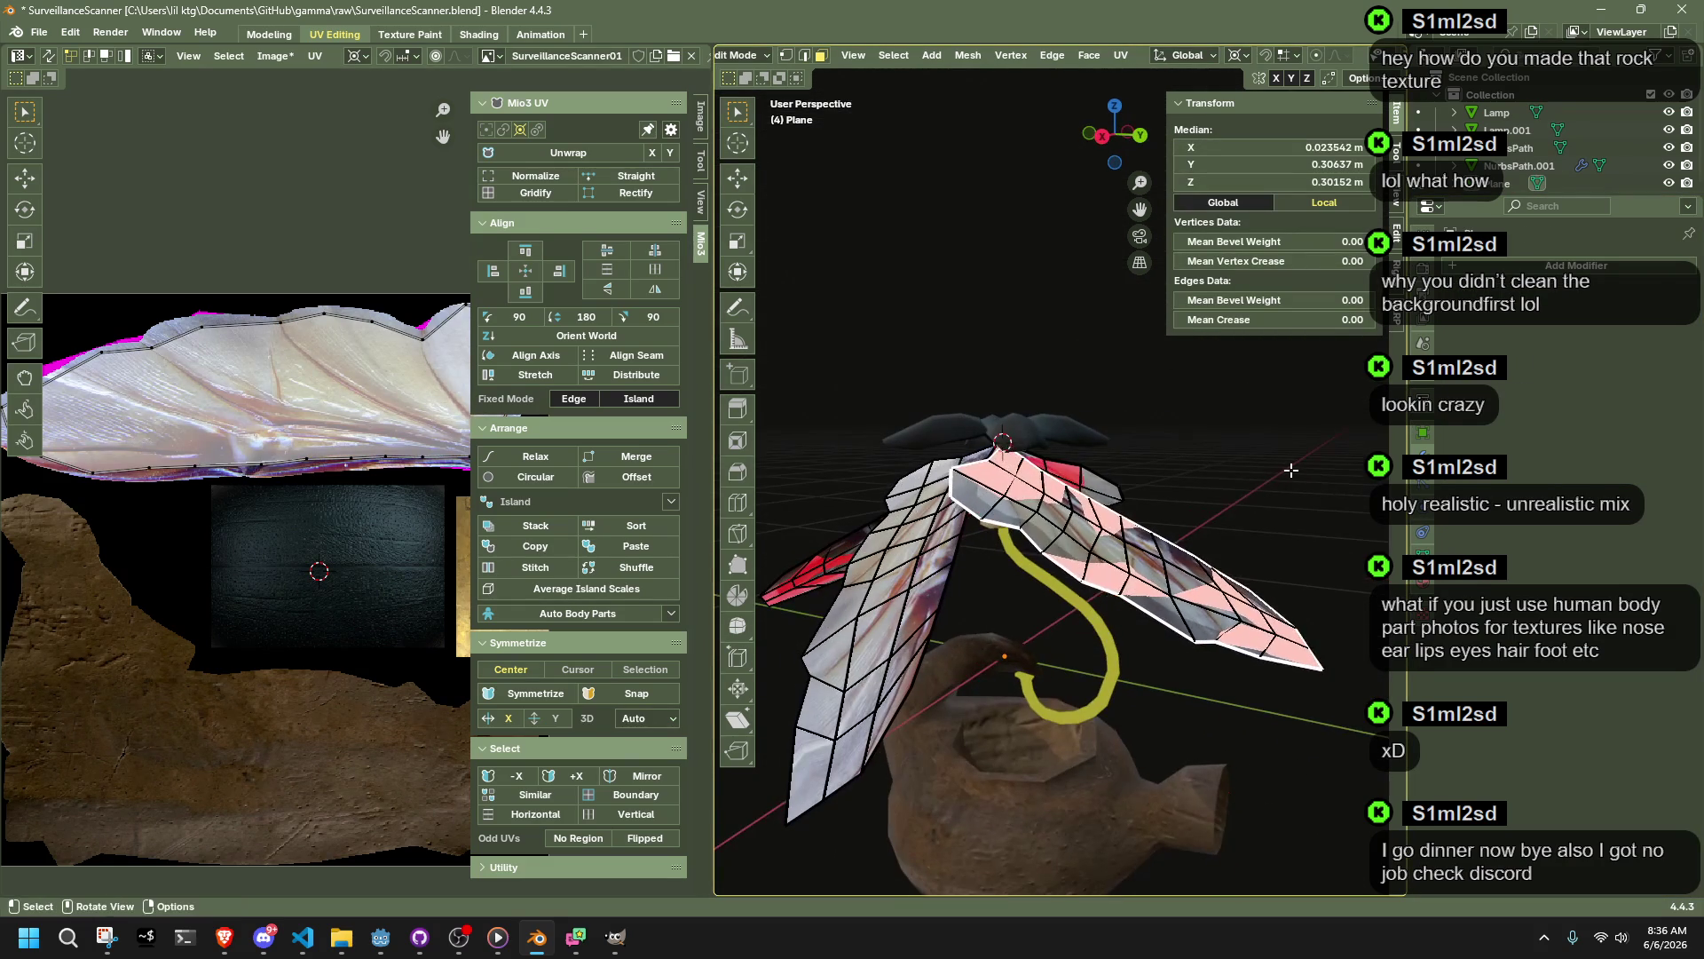
left_click(1234, 479)
left_click(1005, 477)
mouse_move(1323, 561)
middle_mouse_down()
mouse_move(1199, 483)
mouse_move(1154, 524)
mouse_move(1096, 497)
mouse_move(1254, 743)
mouse_move(1154, 622)
mouse_move(1177, 513)
mouse_move(1075, 597)
mouse_move(1157, 619)
mouse_move(902, 510)
mouse_move(1180, 491)
mouse_move(1320, 606)
mouse_move(1239, 616)
mouse_move(1265, 631)
mouse_move(1355, 609)
mouse_move(981, 647)
mouse_move(1177, 702)
mouse_move(1078, 711)
mouse_move(1104, 602)
mouse_move(880, 586)
mouse_move(908, 631)
mouse_move(988, 683)
mouse_move(1122, 716)
mouse_move(1323, 728)
mouse_move(1182, 598)
mouse_move(1291, 621)
mouse_move(1222, 561)
middle_mouse_up()
Step: Test-delete the selected wing faces, undo to restore them, and return to Object Mode
key("x")
key("ctrl+z")
key("x")
left_click(1177, 512)
key("ctrl+z")
key("x")
left_click(1076, 597)
key("ctrl+z")
key("Tab")
Step: Select the wing plane and give it a new origin at Z 0.51742 m via Set Origin
left_click(1182, 598)
scroll(1234, 604, "up", 5)
left_click(925, 55)
mouse_move(955, 108)
left_click(1149, 136)
scroll(1316, 617, "down", 3)
Step: Scale the wing object down to 0.594 and inspect the smaller wings
key("s")
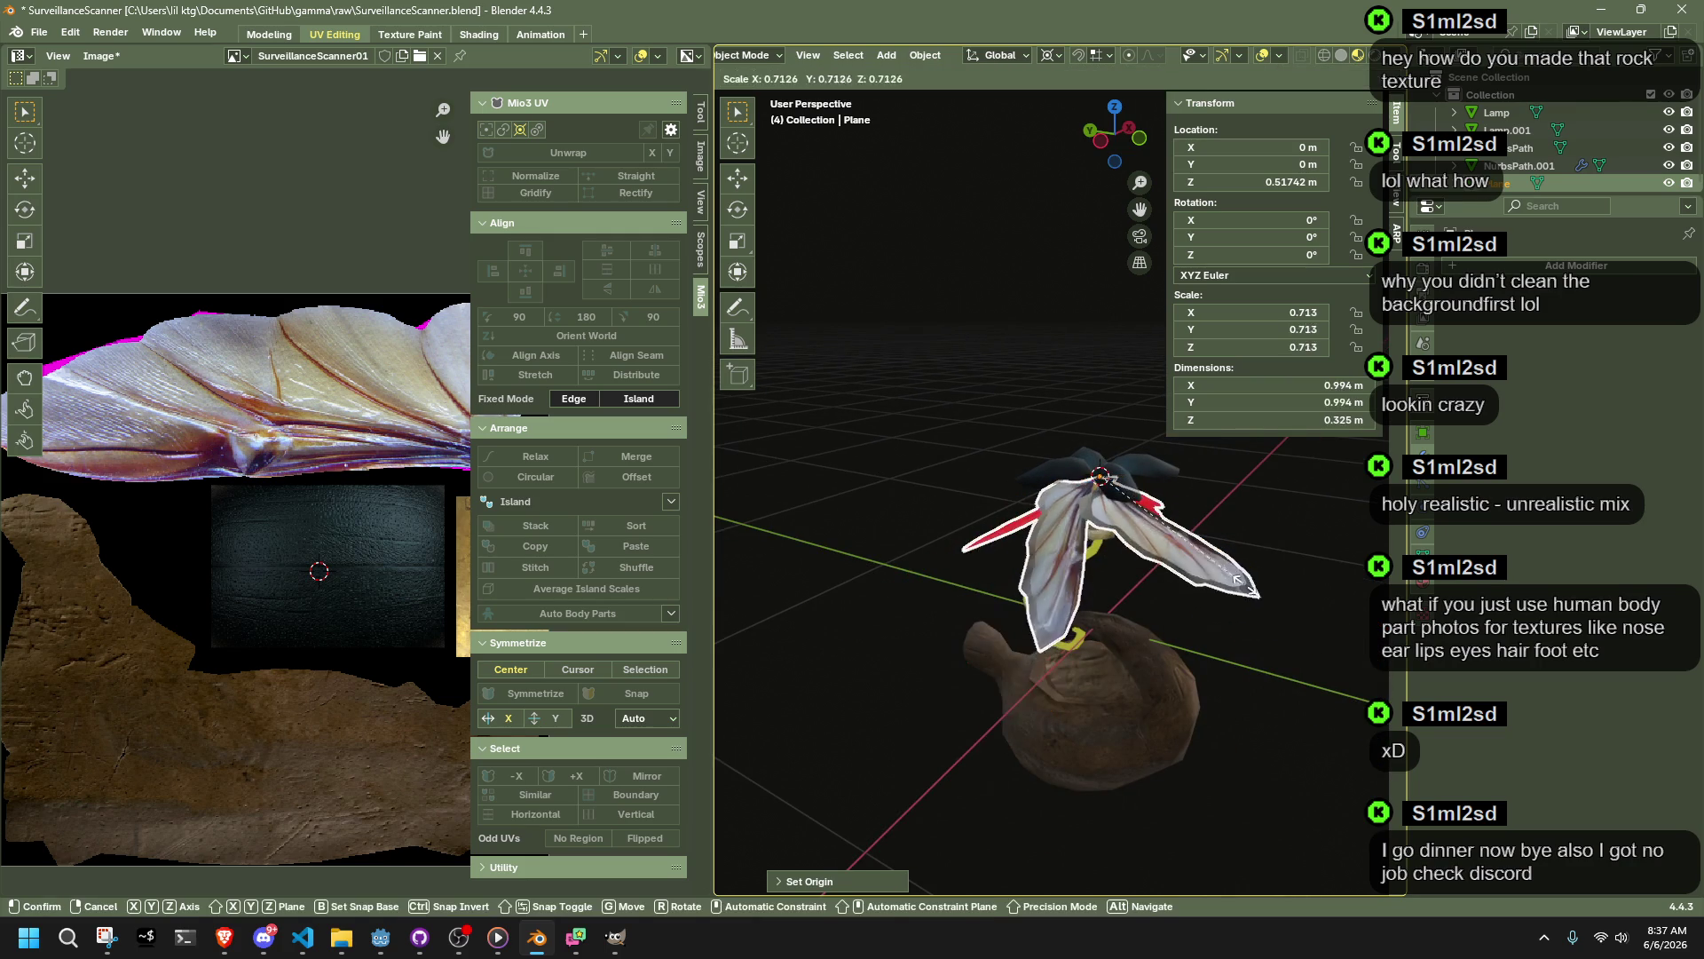
left_click(1221, 575)
middle_click_drag(1190, 581, 994, 599)
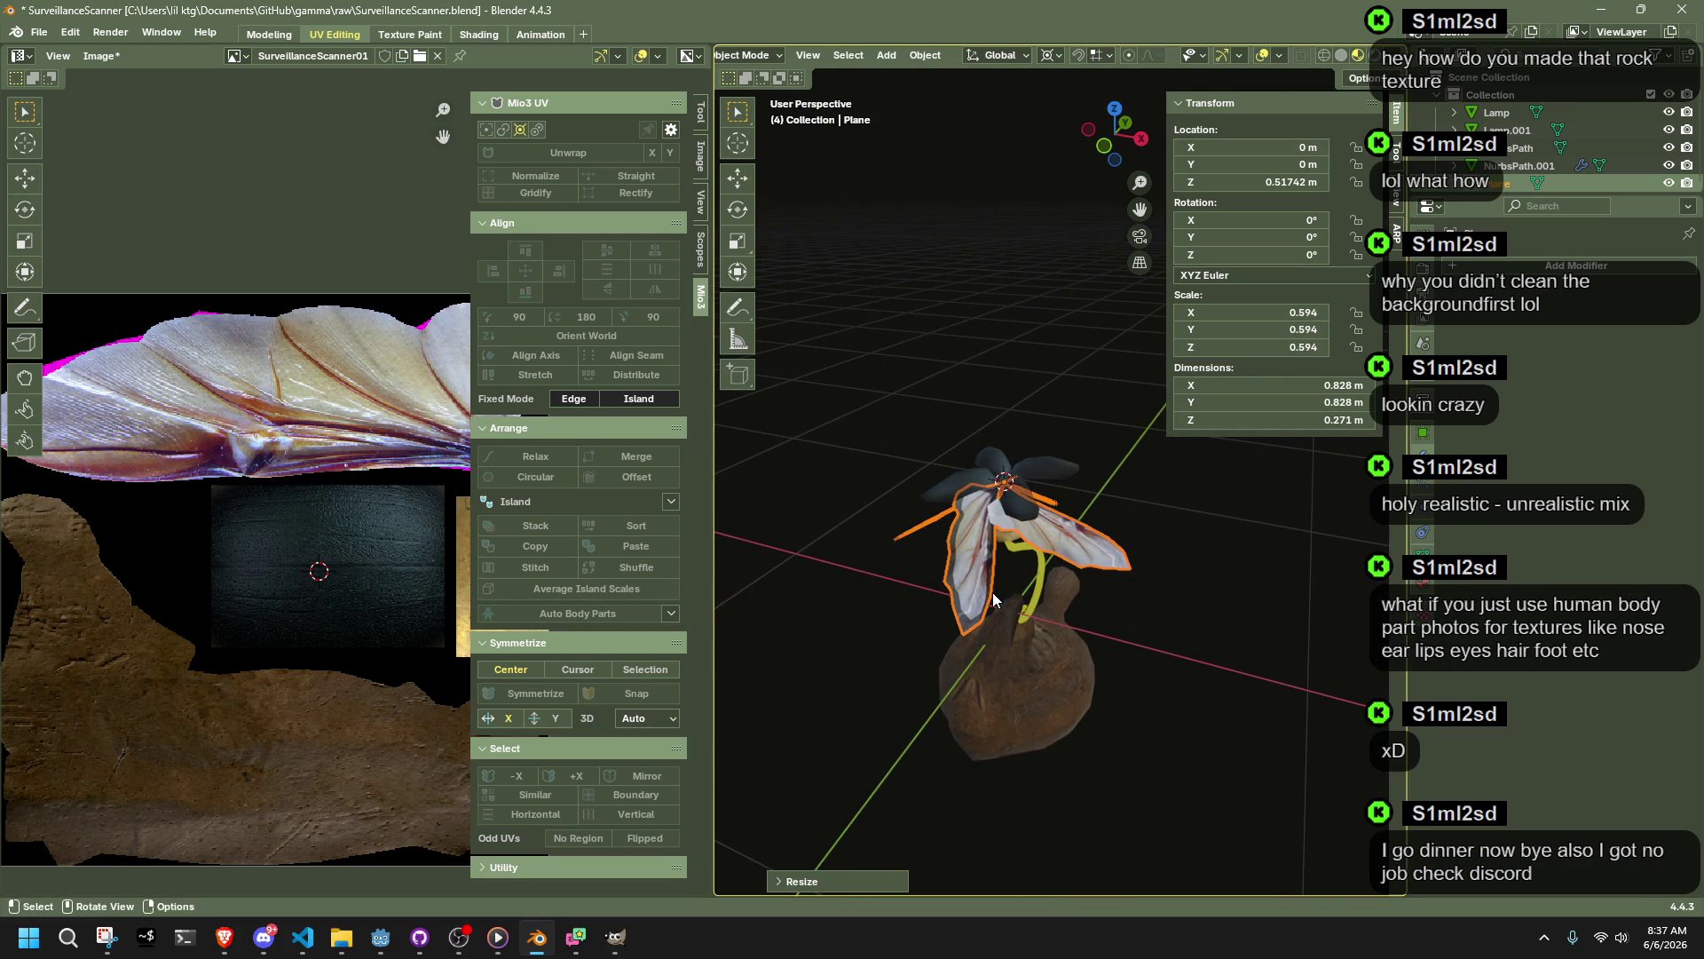
left_click(1257, 717)
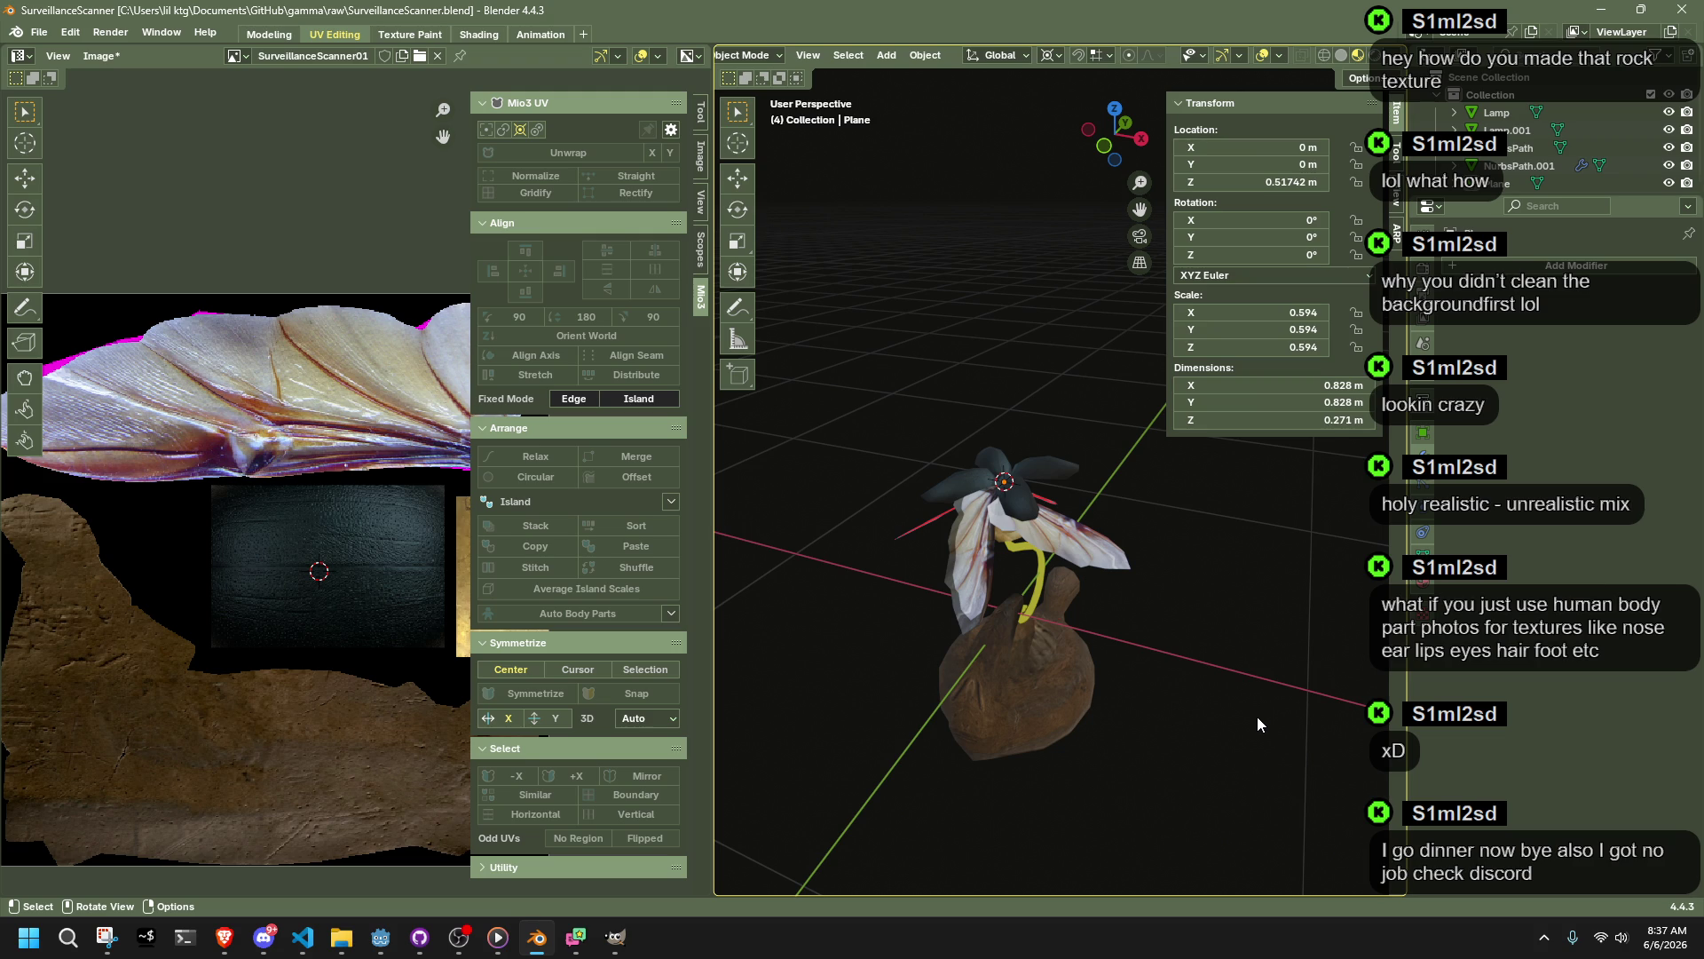
scroll(1270, 711, "up", 3)
mouse_move(1270, 710)
middle_mouse_down()
mouse_move(1063, 692)
mouse_move(994, 636)
mouse_move(1088, 721)
mouse_move(1100, 634)
mouse_move(1166, 637)
mouse_move(1258, 676)
mouse_move(1222, 758)
mouse_move(1158, 588)
mouse_move(1122, 583)
mouse_move(1125, 553)
middle_mouse_up()
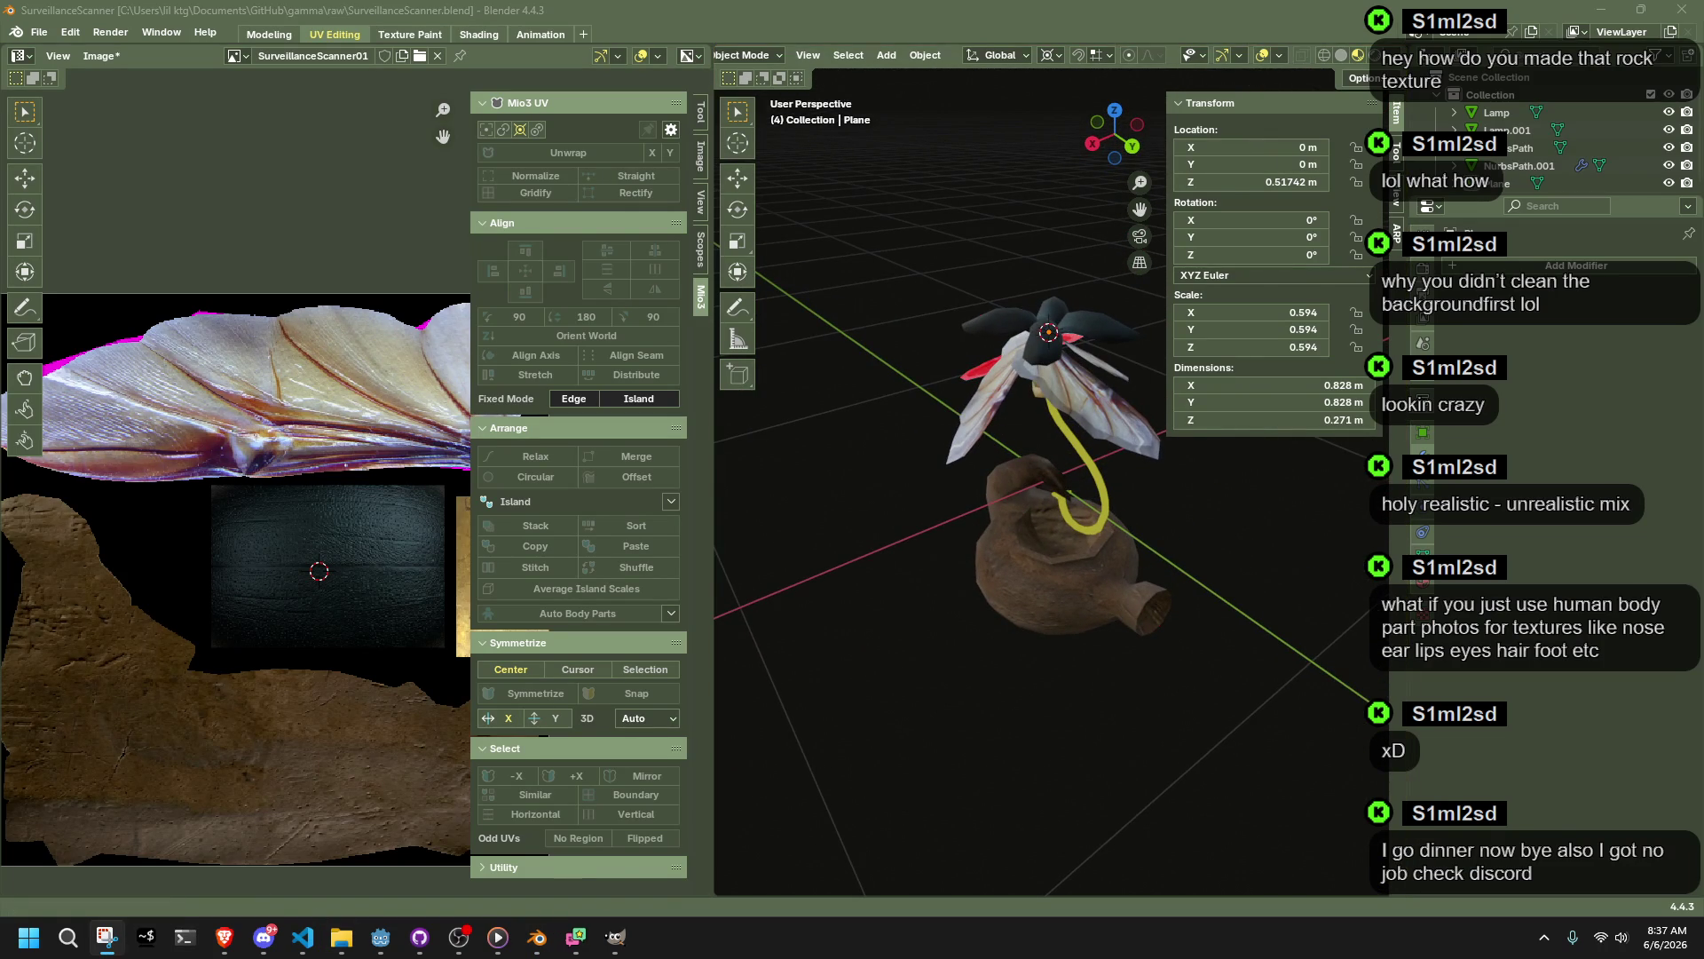
key("super+shift+s")
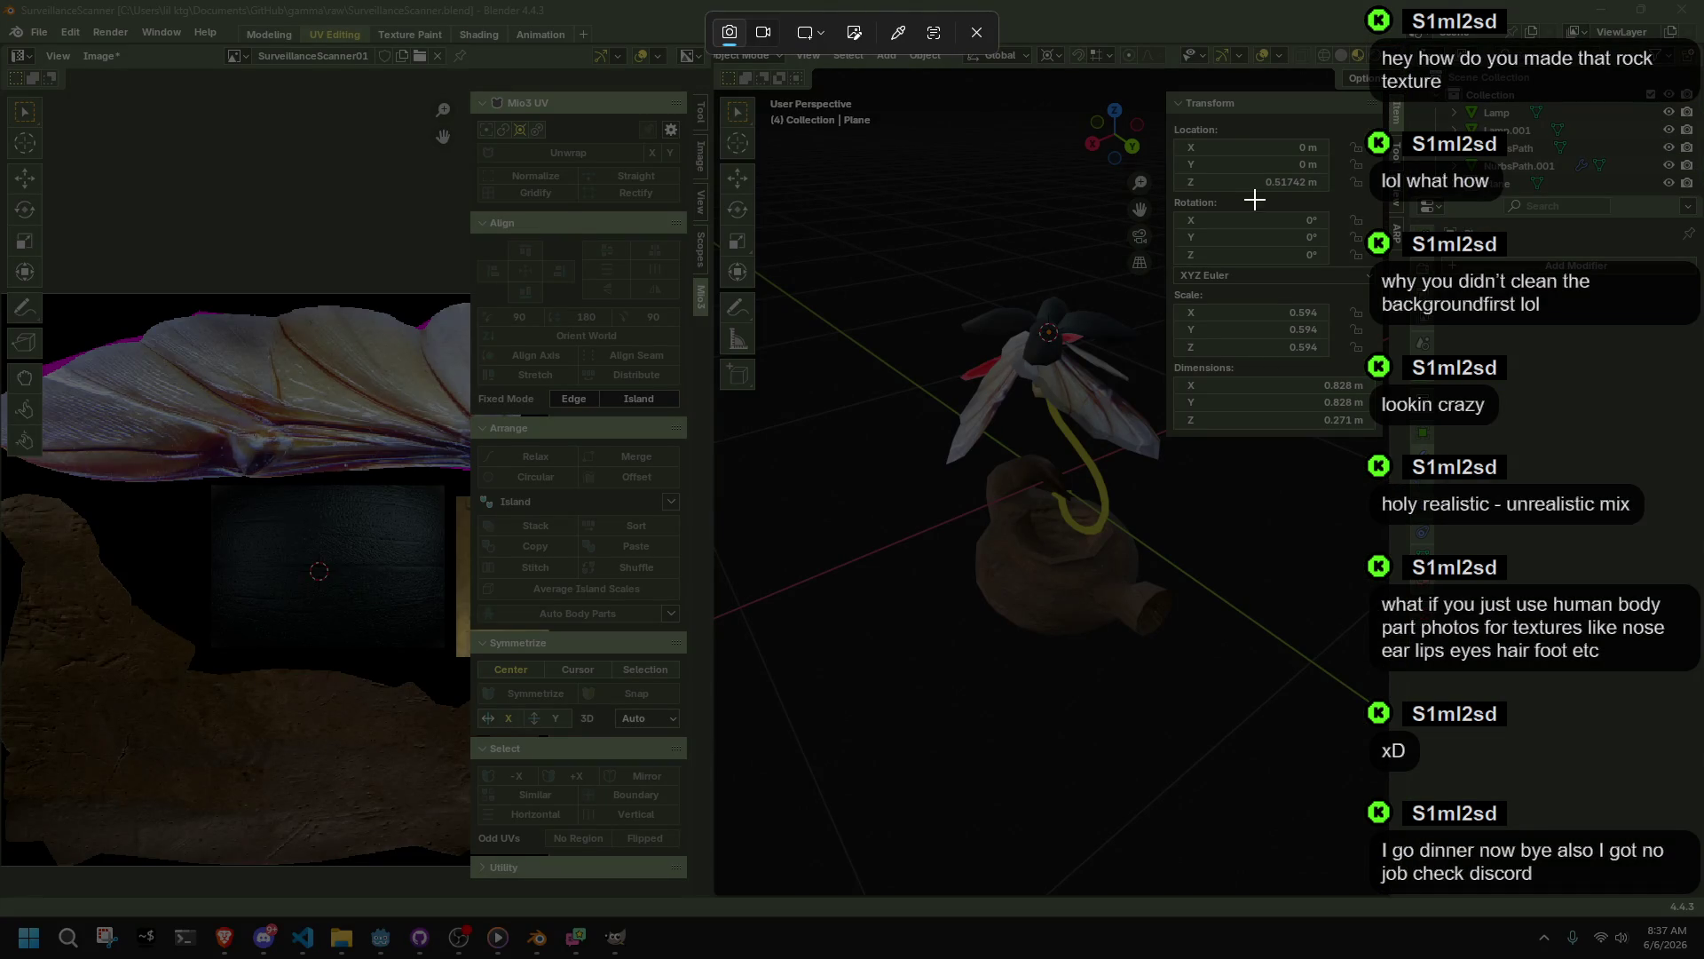
Step: Hide the UV editor and 3D viewport sidebars and frame the full wing texture
left_click(987, 27)
middle_click_drag(941, 497, 781, 568)
scroll(412, 610, "down", 3)
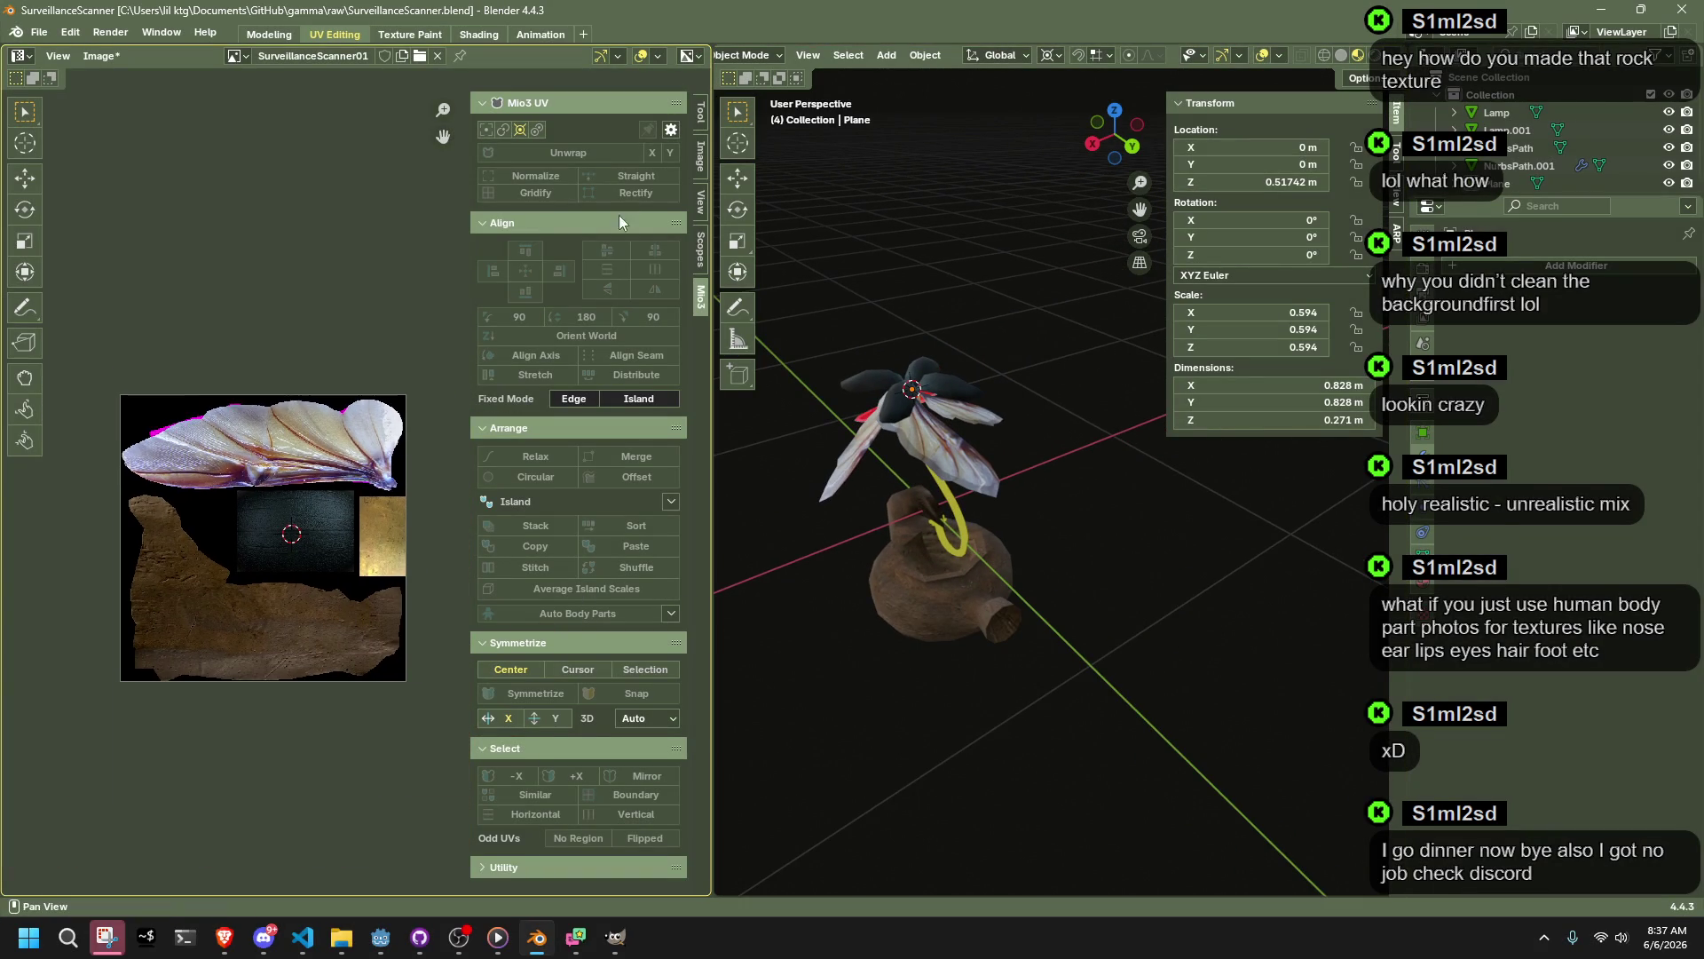
key("n")
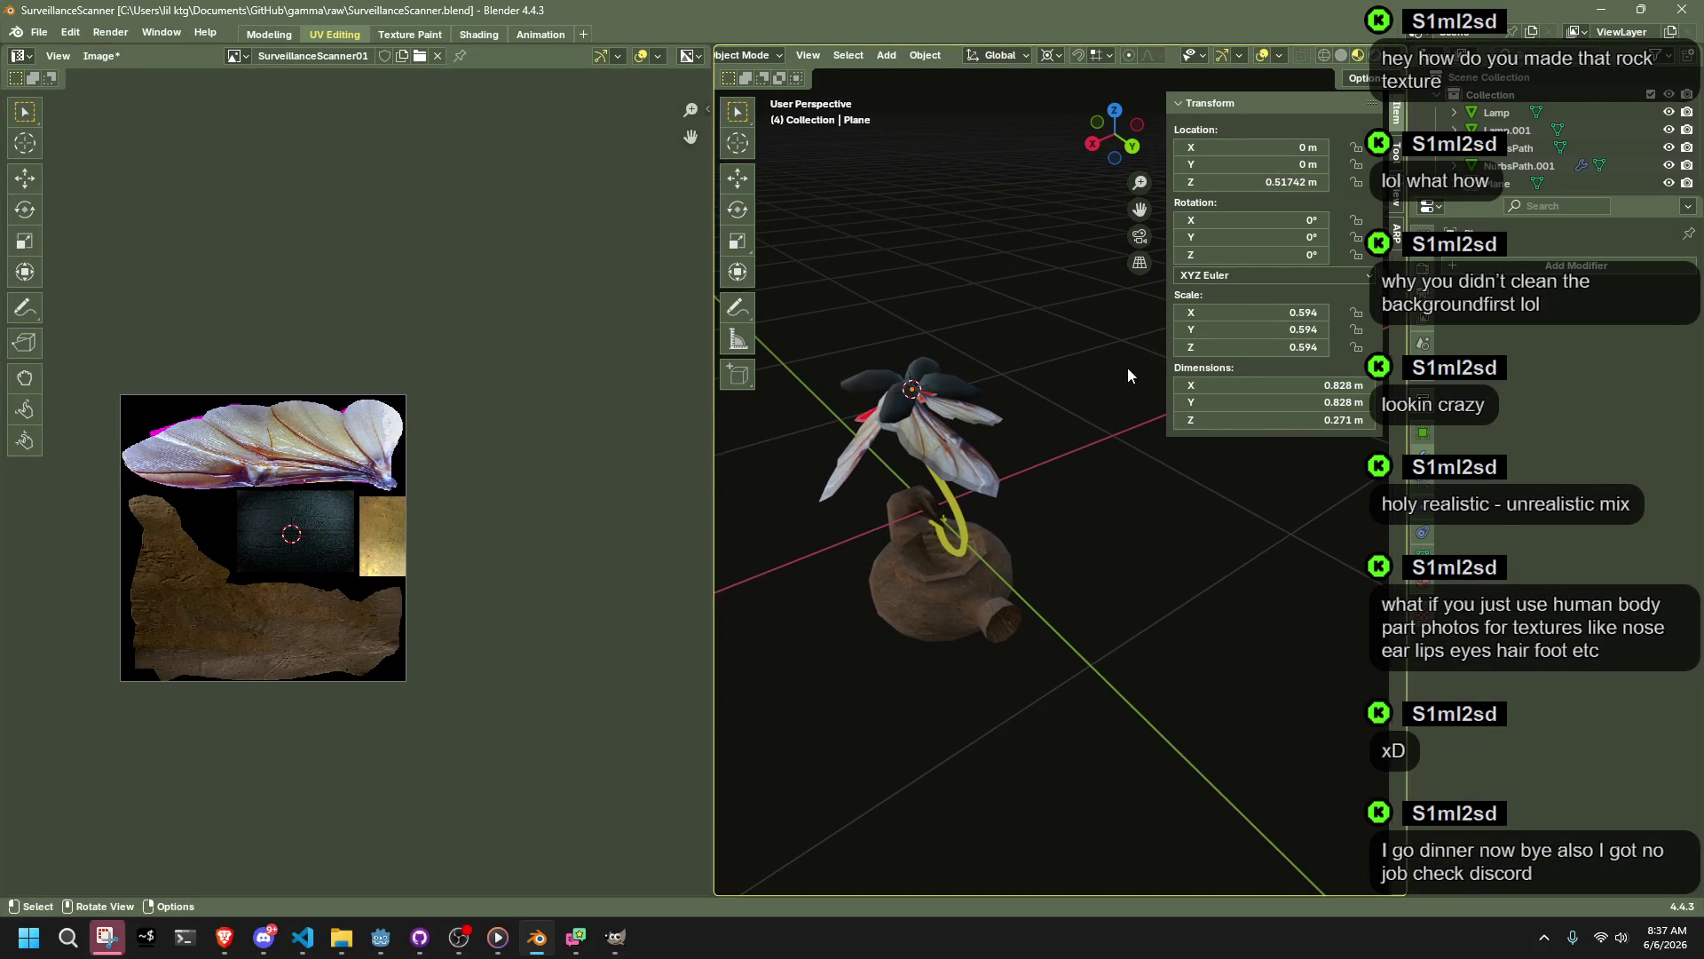
key("n")
scroll(541, 518, "up", 3)
mouse_move(514, 522)
middle_mouse_down()
mouse_move(606, 561)
mouse_move(718, 524)
middle_mouse_up()
scroll(918, 594, "up", 3)
mouse_move(918, 594)
middle_mouse_down()
mouse_move(997, 614)
mouse_move(1041, 591)
mouse_move(1206, 626)
mouse_move(1118, 645)
mouse_move(1189, 626)
mouse_move(1177, 659)
mouse_move(1328, 772)
mouse_move(1343, 639)
mouse_move(1320, 44)
middle_mouse_up()
Step: Check the viewport overlay settings, then take a full-screen screenshot of the creature
left_click(1279, 56)
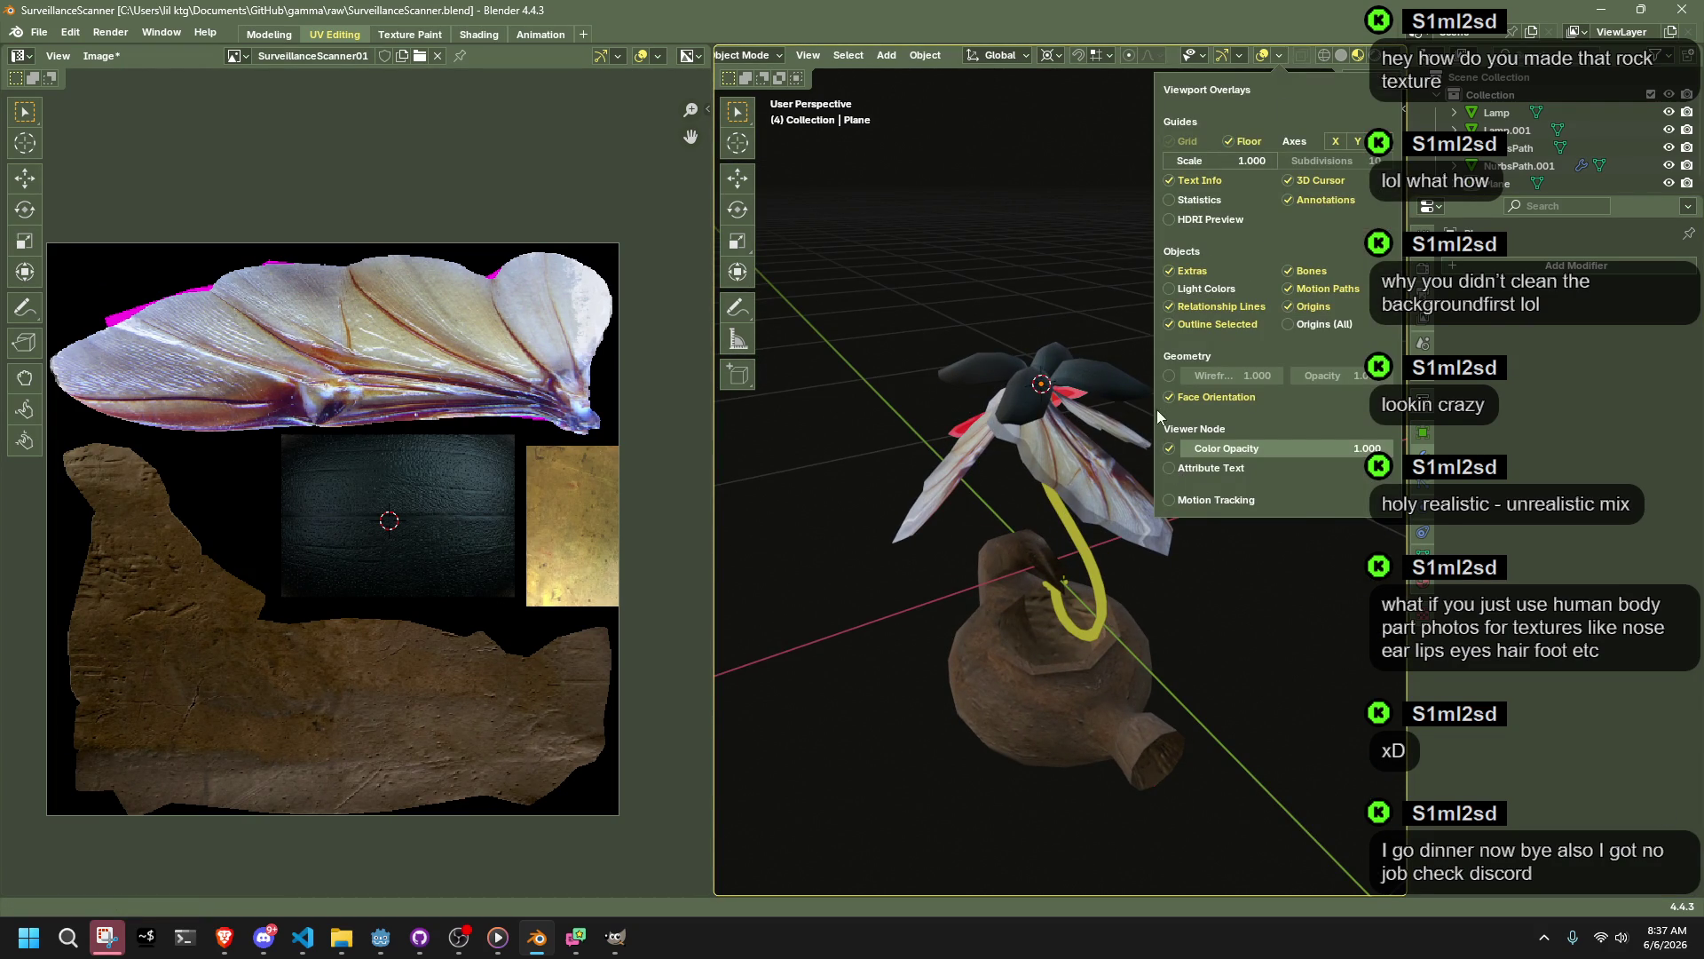
mouse_move(1242, 666)
middle_mouse_down()
mouse_move(1305, 714)
mouse_move(1384, 737)
middle_mouse_up()
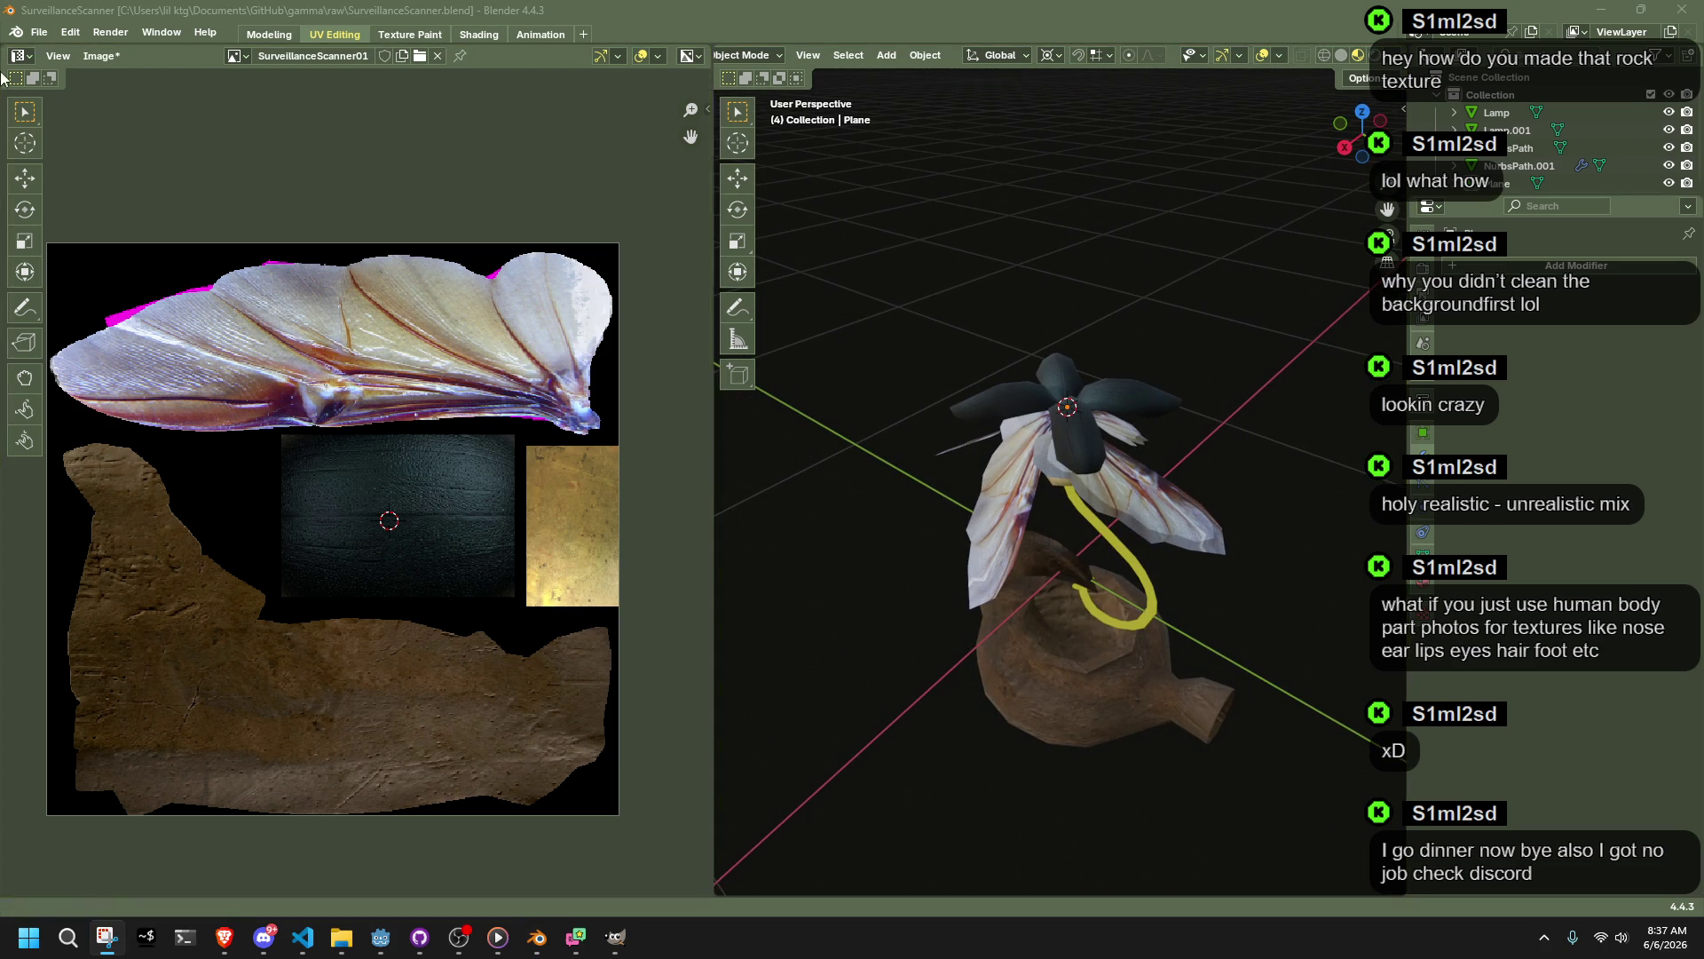
key("super+shift+s")
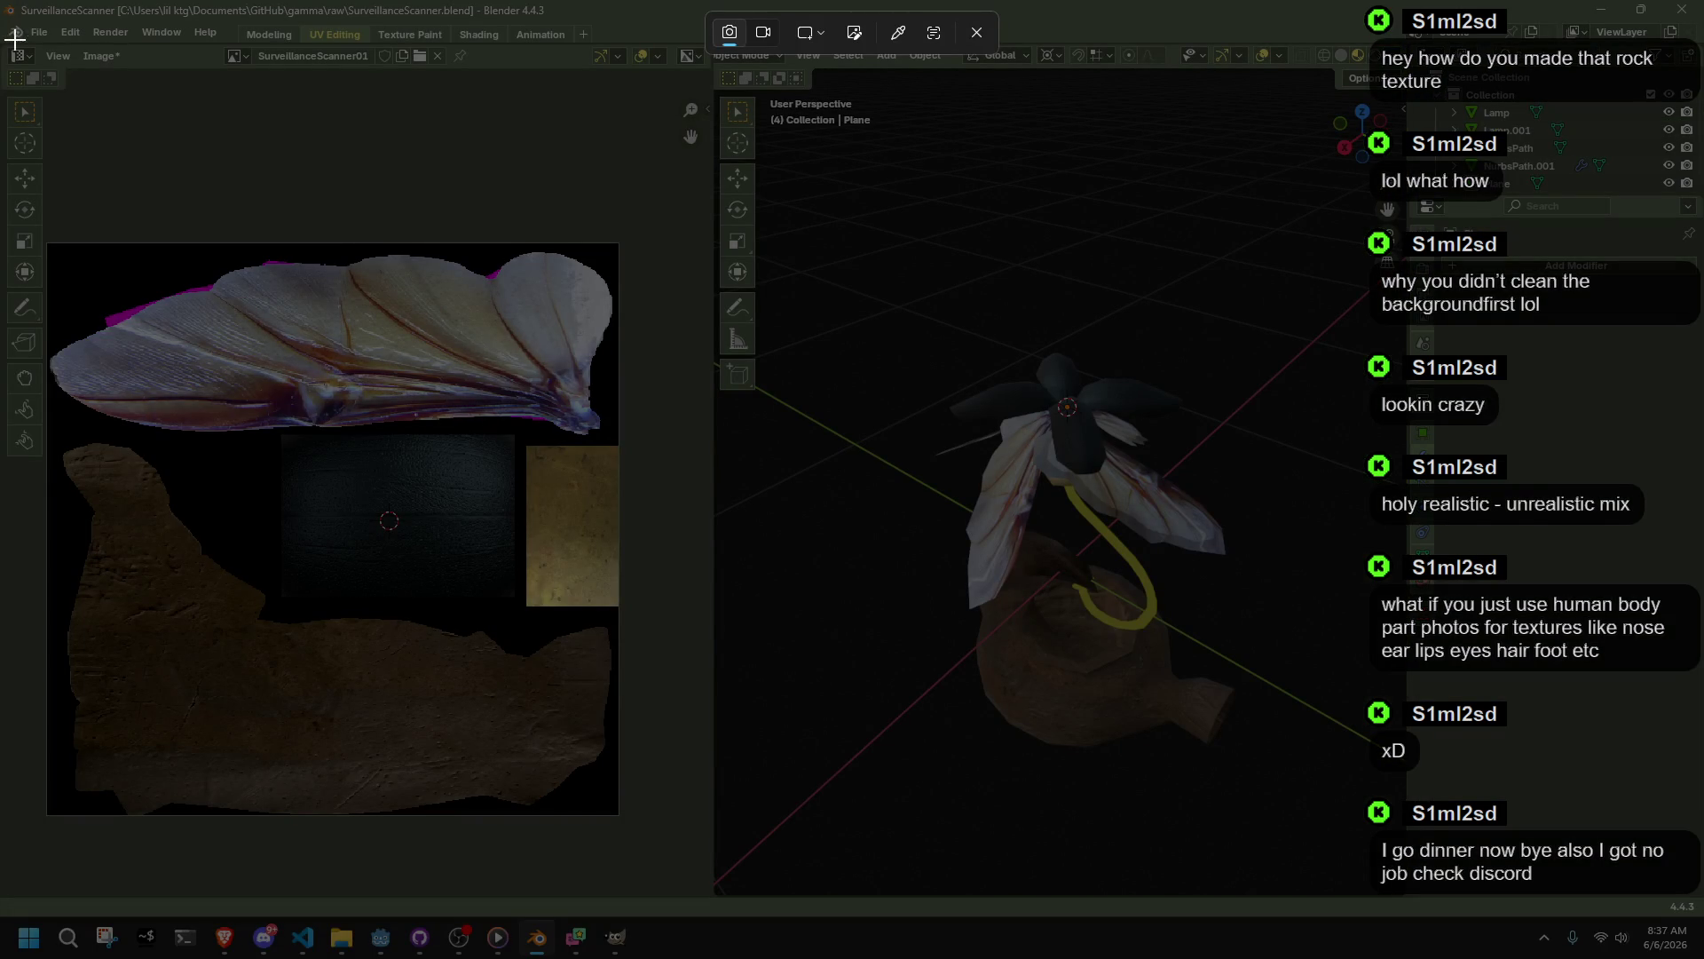
mouse_move(4, 6)
left_mouse_down()
mouse_move(1507, 941)
mouse_move(1699, 946)
mouse_move(1699, 923)
left_mouse_up()
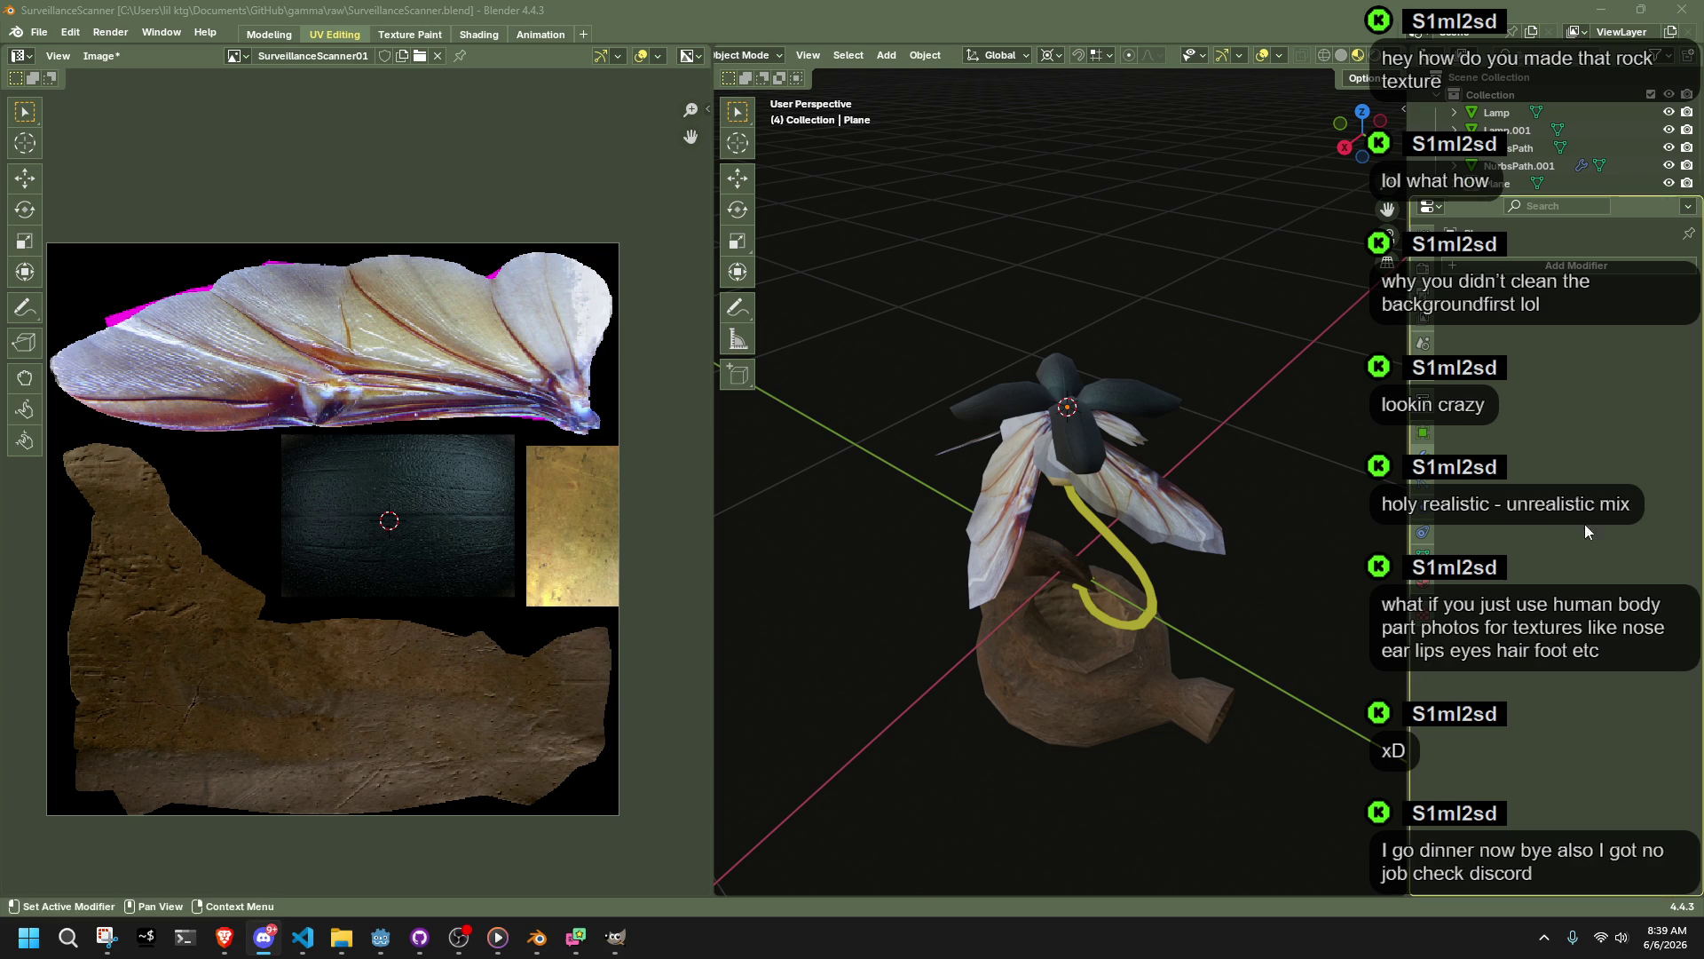
Step: Select the wing plane in Edit Mode and try selecting individual wing faces
mouse_move(1362, 594)
middle_mouse_down()
mouse_move(1158, 519)
mouse_move(927, 471)
mouse_move(1207, 542)
mouse_move(1306, 627)
mouse_move(1204, 557)
mouse_move(1220, 637)
mouse_move(1165, 606)
mouse_move(1289, 544)
mouse_move(1260, 533)
mouse_move(1149, 616)
mouse_move(1172, 667)
mouse_move(1265, 723)
middle_mouse_up()
left_click(1204, 557)
key("Tab")
left_click(1189, 621)
left_click(1290, 545)
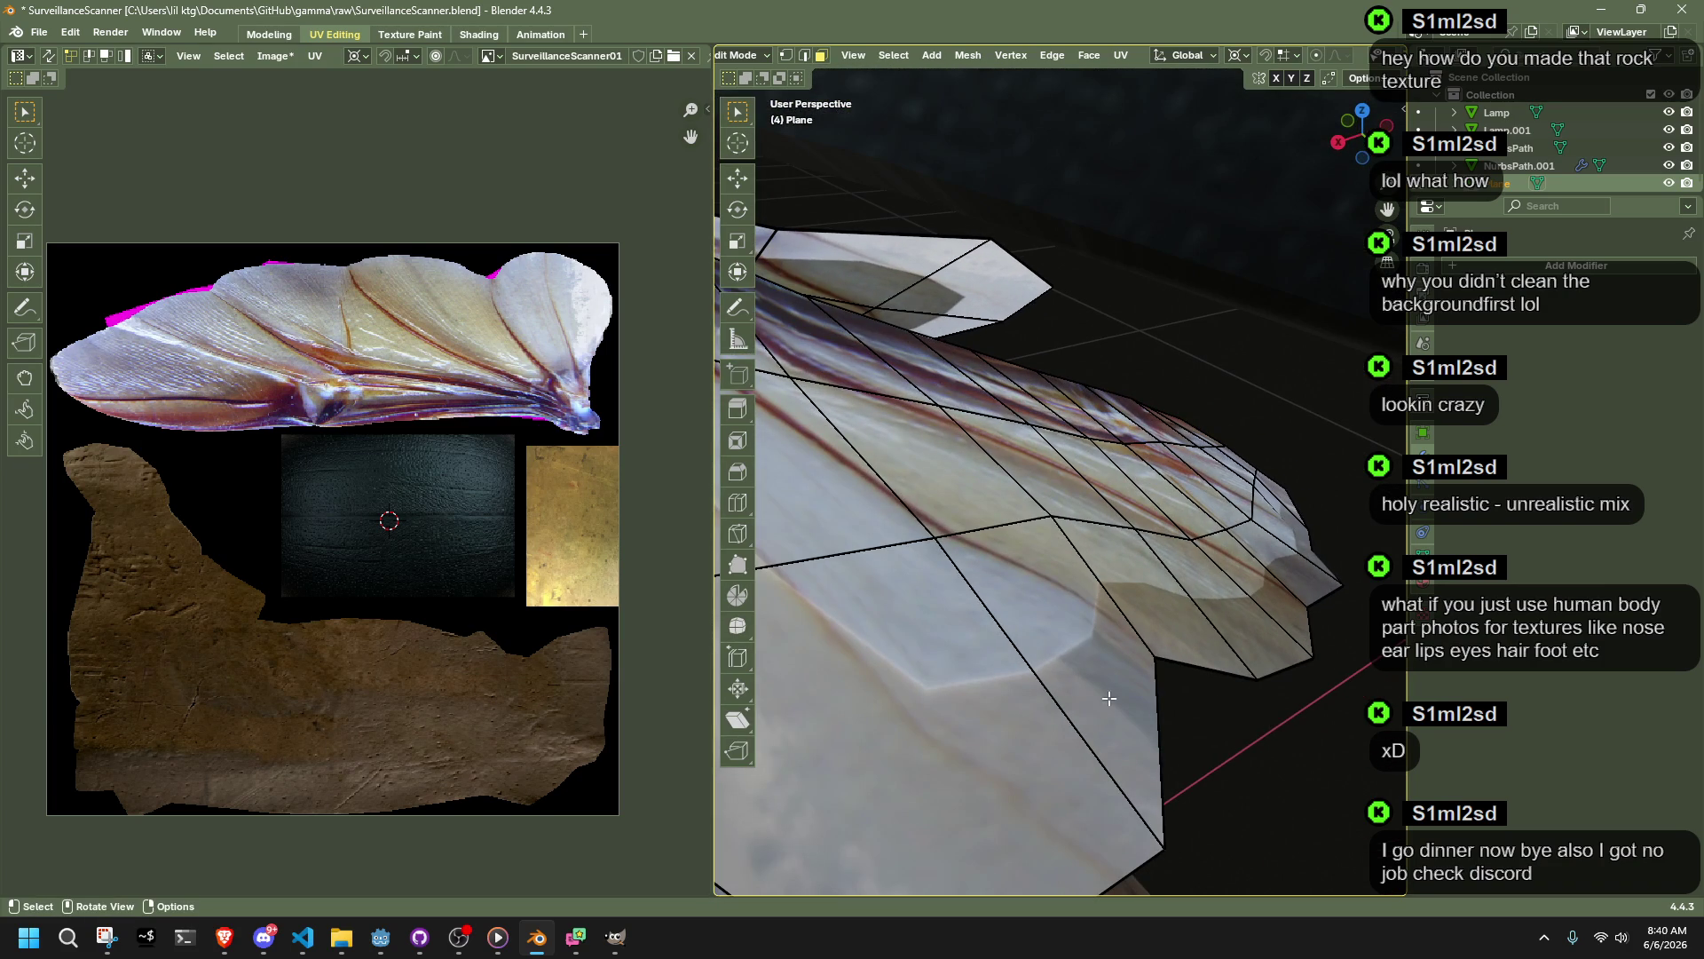
left_click(1041, 674)
scroll(467, 264, "up", 2)
scroll(467, 263, "up", 1)
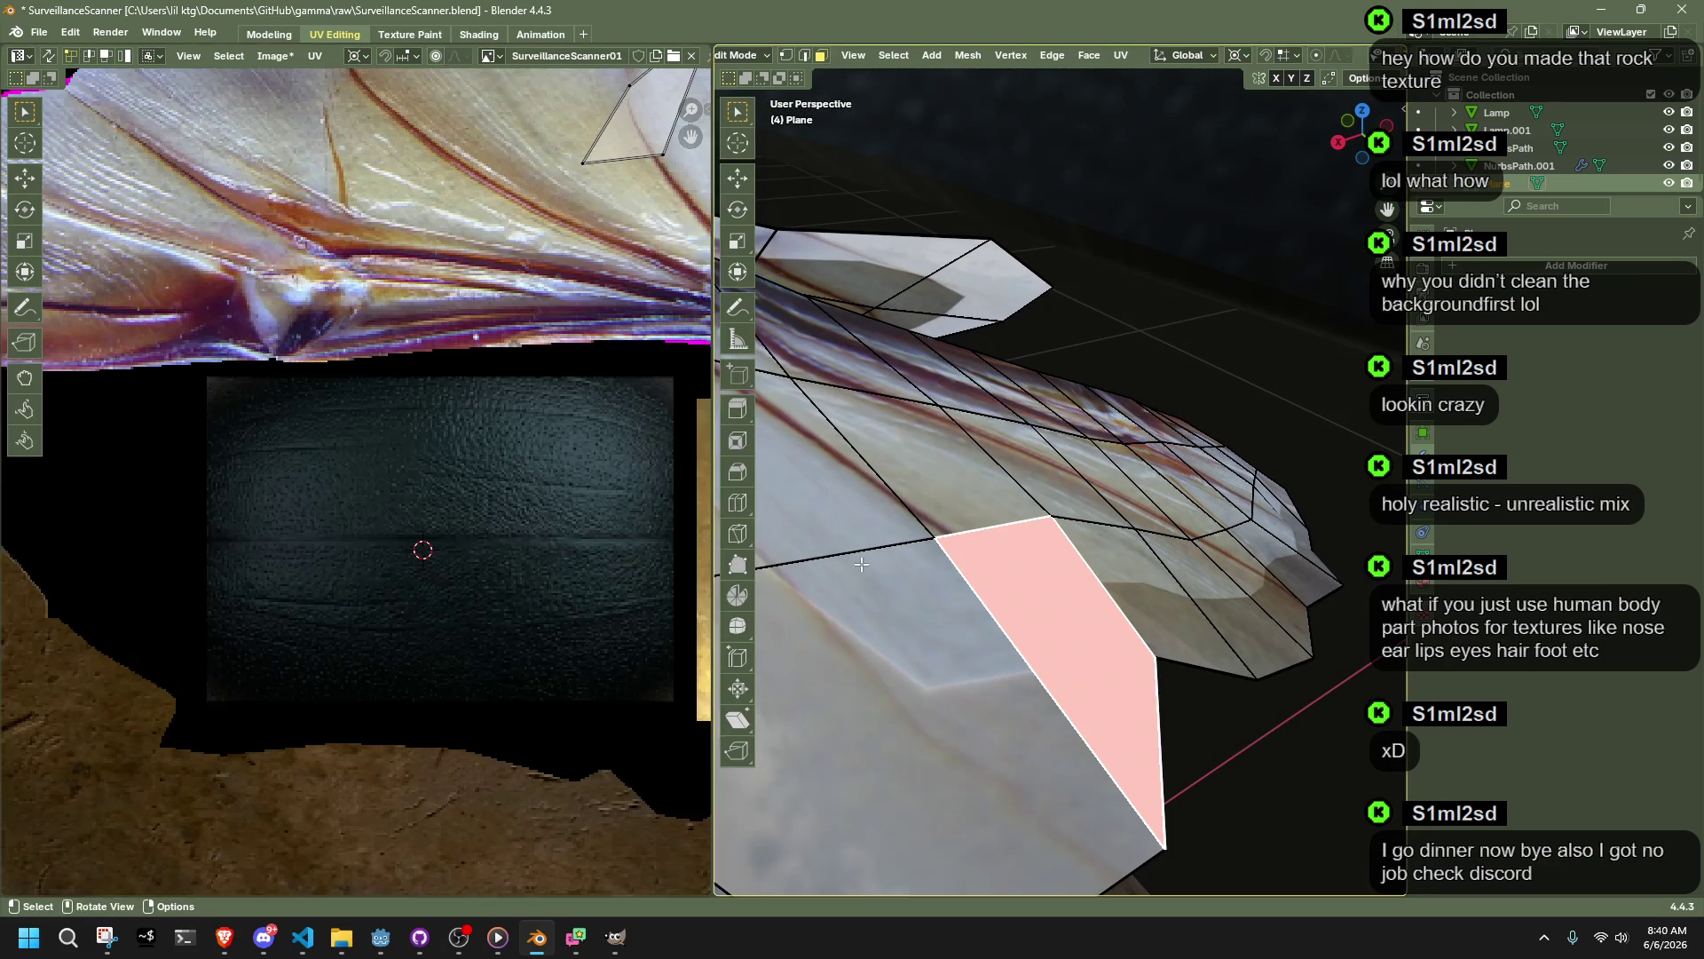
Step: Select all the wing mesh's faces
key("a")
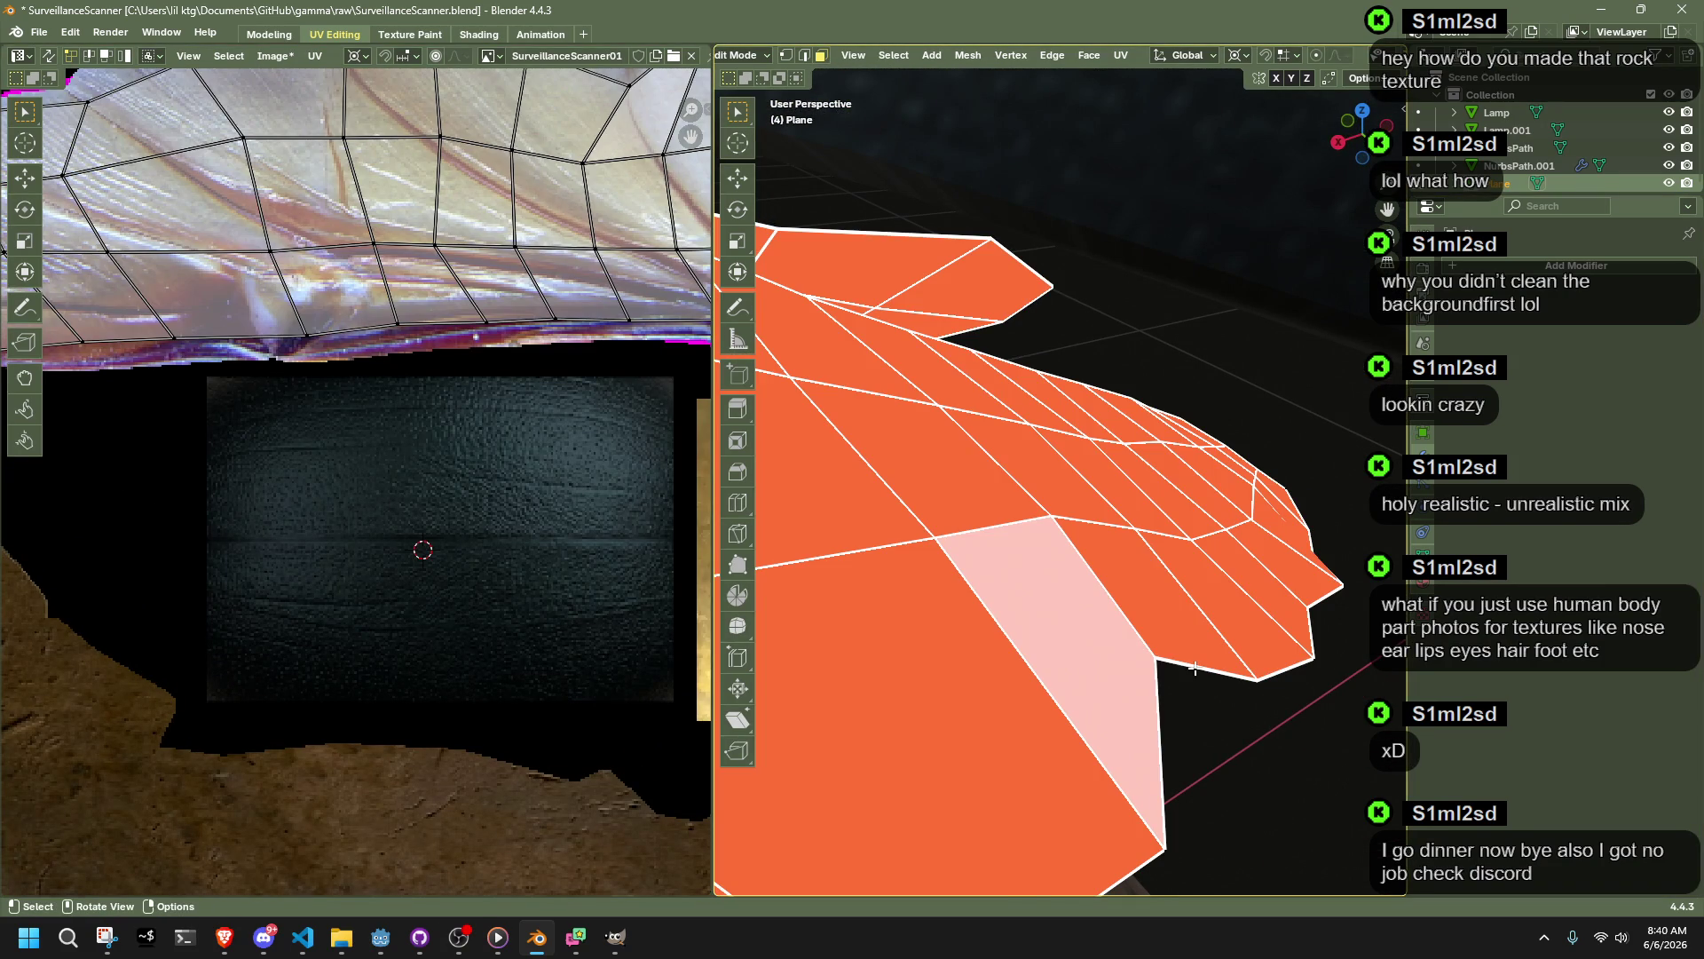
right_click(1136, 621)
key("alt+a")
right_click(1078, 498)
left_click(1077, 498)
key("a")
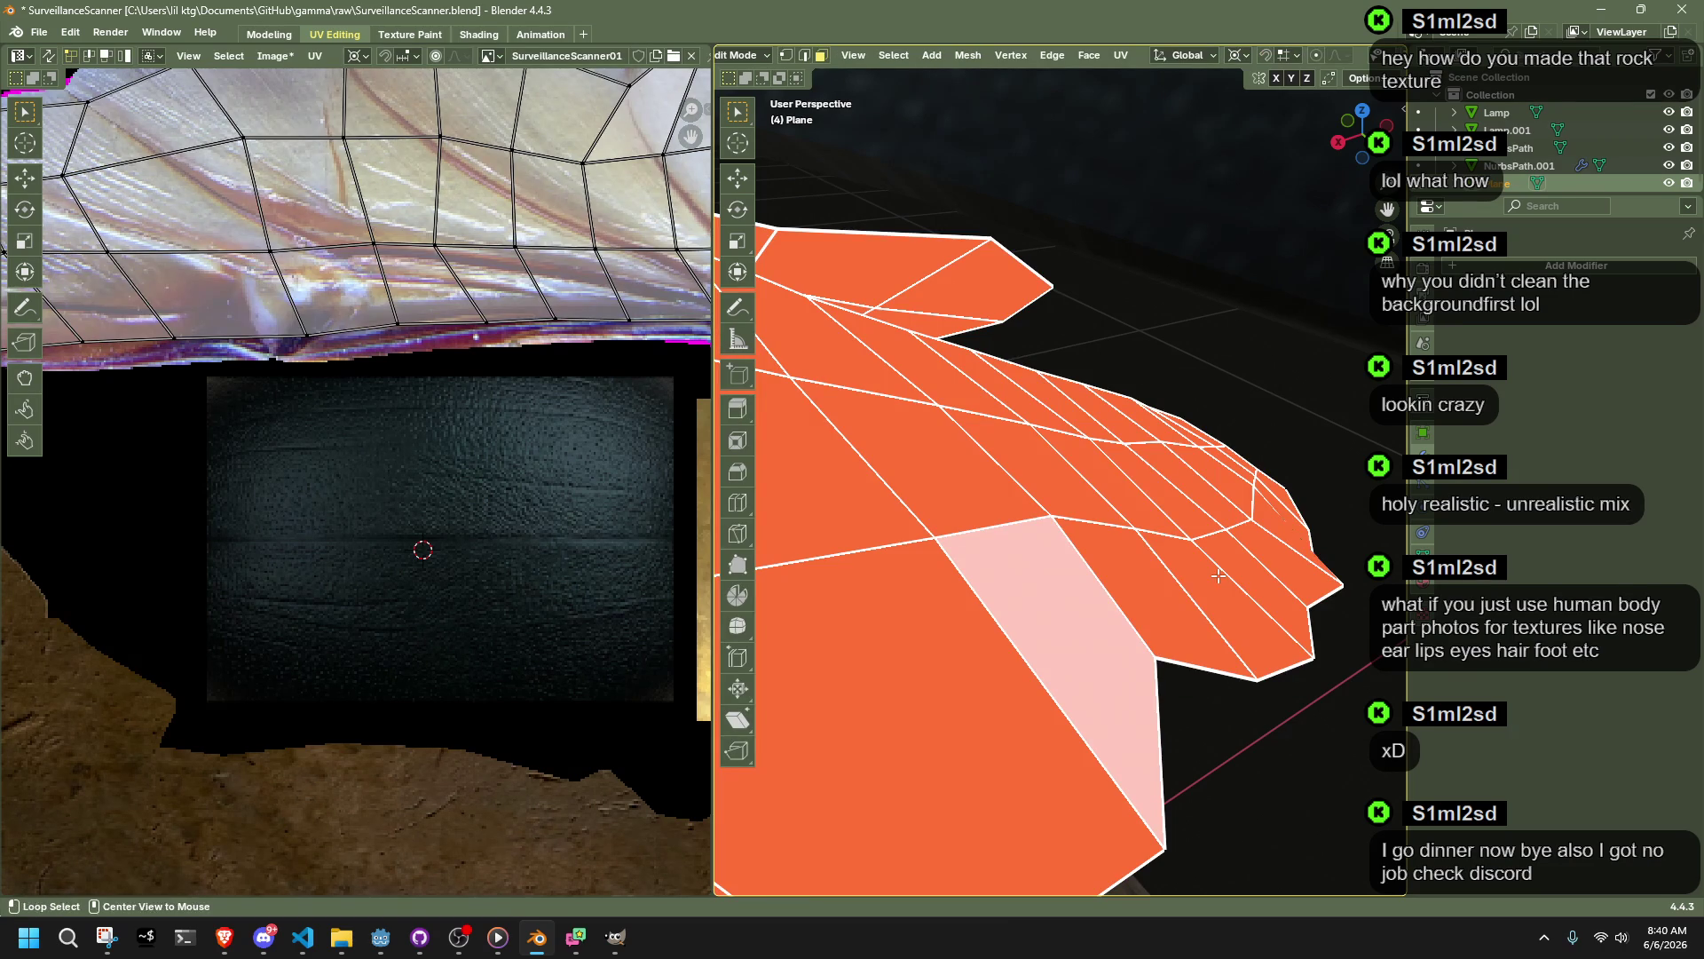
Step: Average the normals of the wing faces and return to Object Mode
key("alt+n")
mouse_move(1242, 572)
left_click(1395, 590)
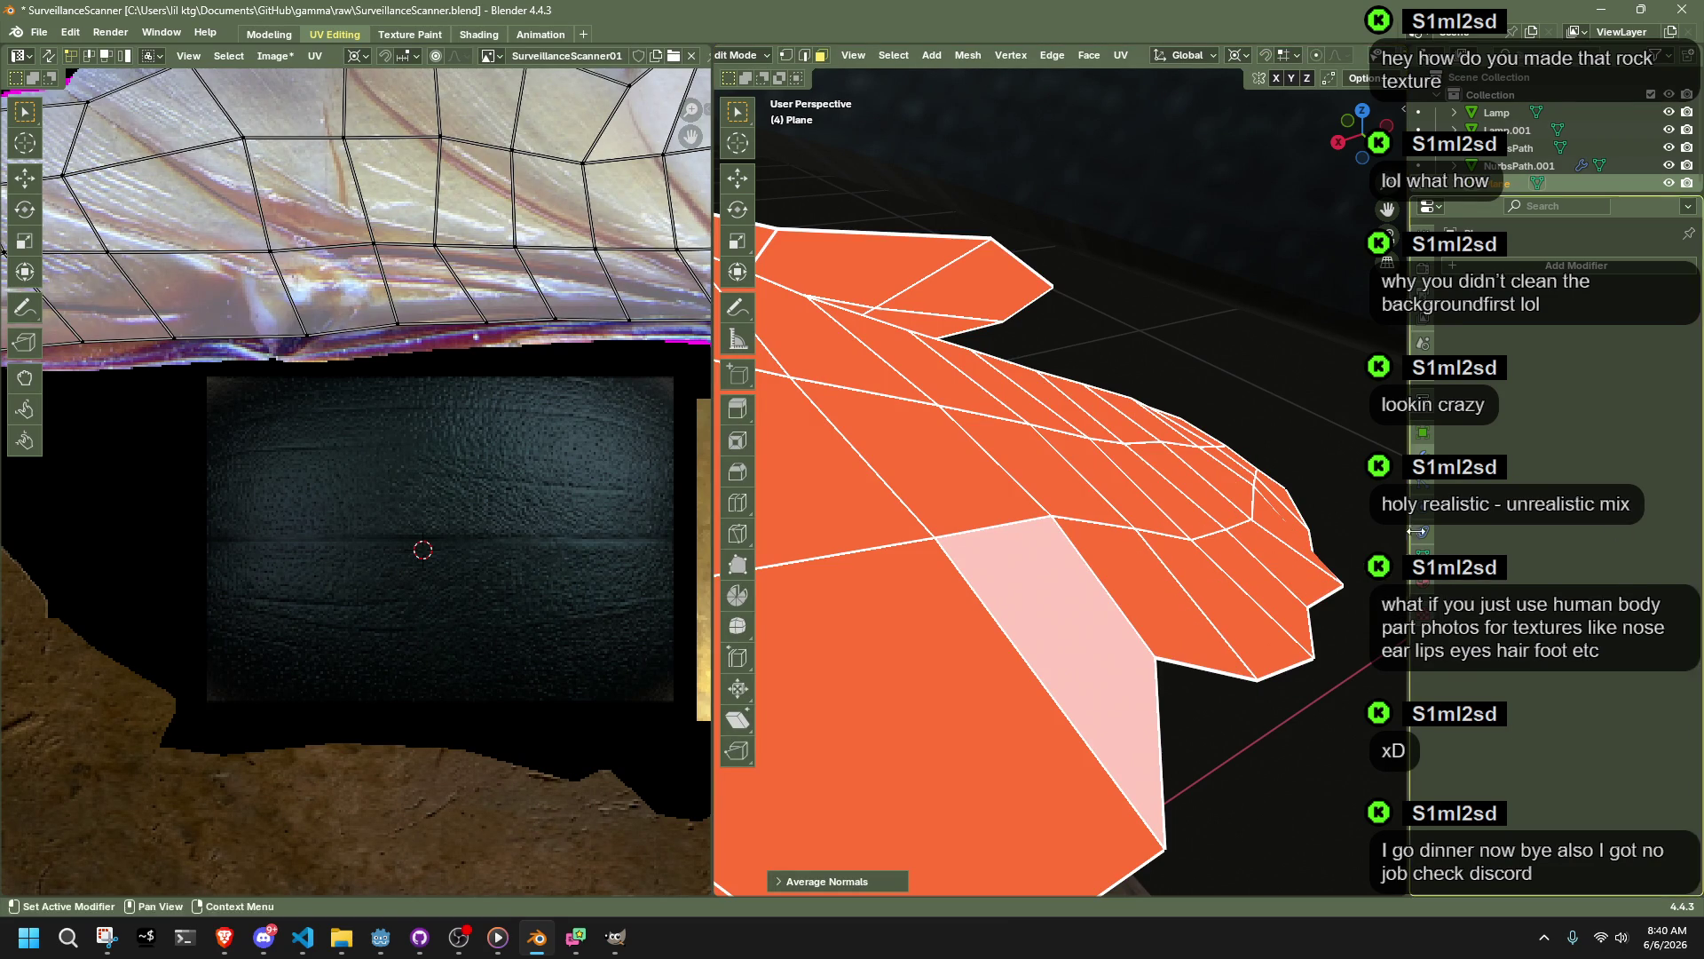
key("Tab")
scroll(1278, 739, "down", 5)
mouse_move(1280, 738)
middle_mouse_down()
mouse_move(790, 724)
mouse_move(1358, 683)
mouse_move(1286, 674)
mouse_move(1287, 721)
mouse_move(1253, 682)
middle_mouse_up()
scroll(1156, 536, "up", 5)
Step: Zoom out around the whole flower and save SurveillanceScanner.blend
scroll(1156, 536, "down", 2)
scroll(1156, 536, "down", 1)
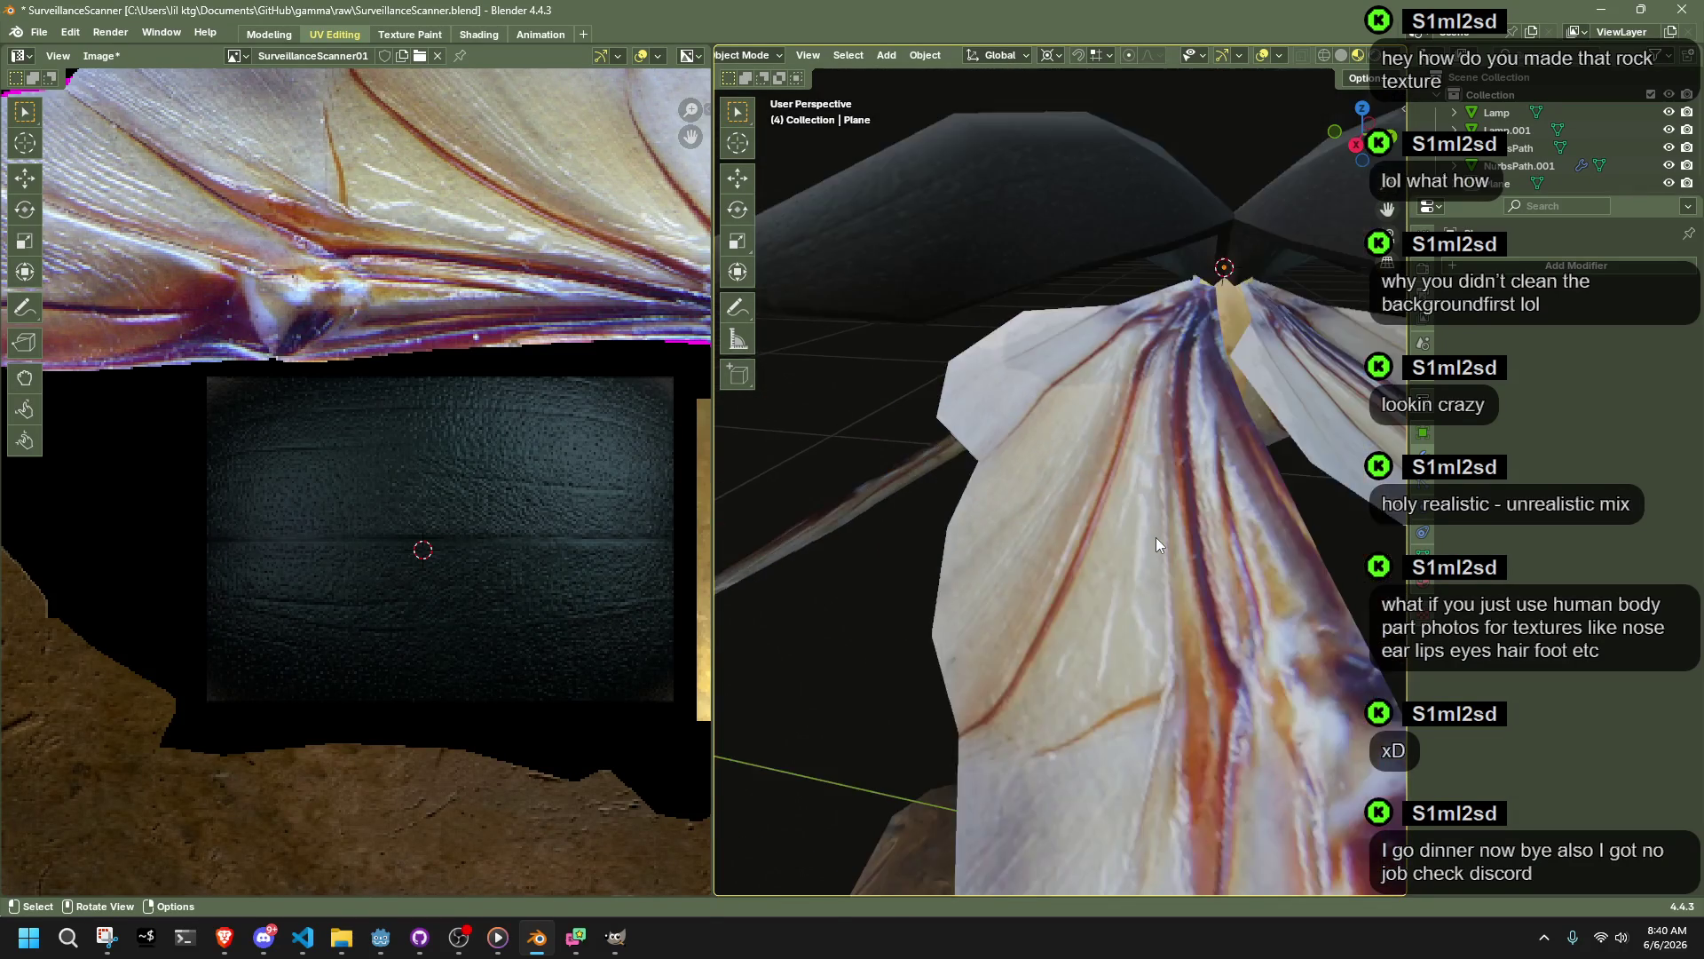
scroll(1155, 536, "down", 6)
middle_click_drag(1161, 567, 965, 525)
key("ctrl+s")
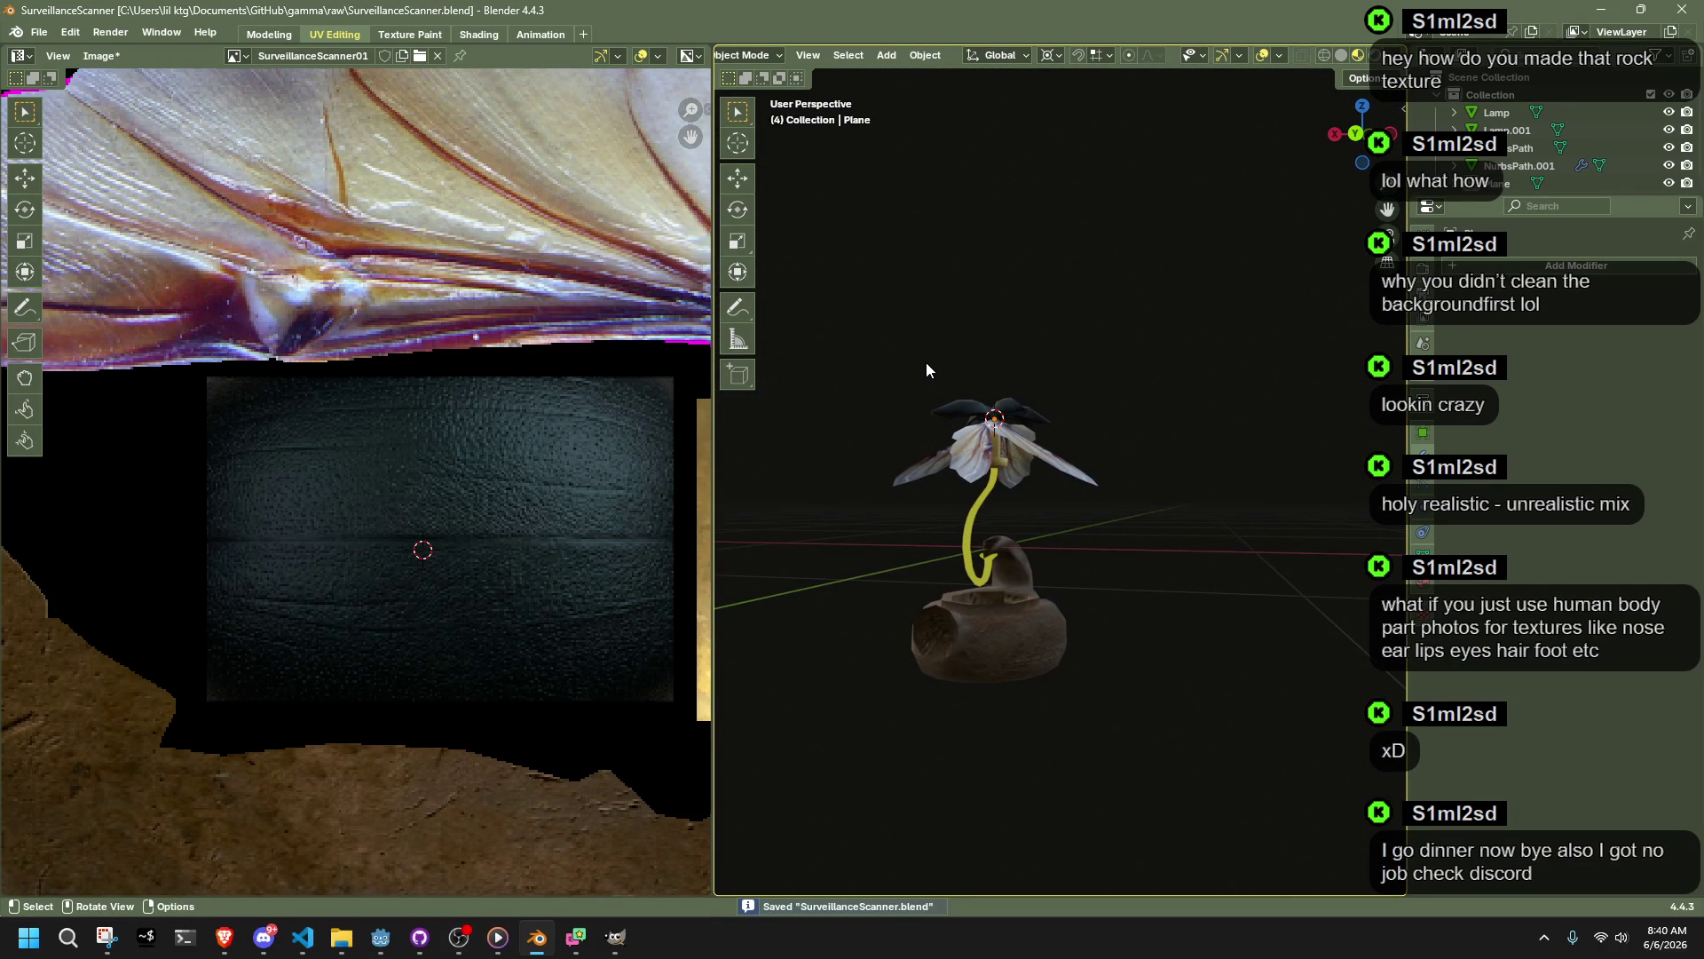
Step: View the whole creature in Right Orthographic view from the side
scroll(925, 363, "up", 5)
mouse_move(1115, 557)
middle_mouse_down()
mouse_move(962, 559)
mouse_move(1134, 608)
mouse_move(1385, 613)
middle_mouse_up()
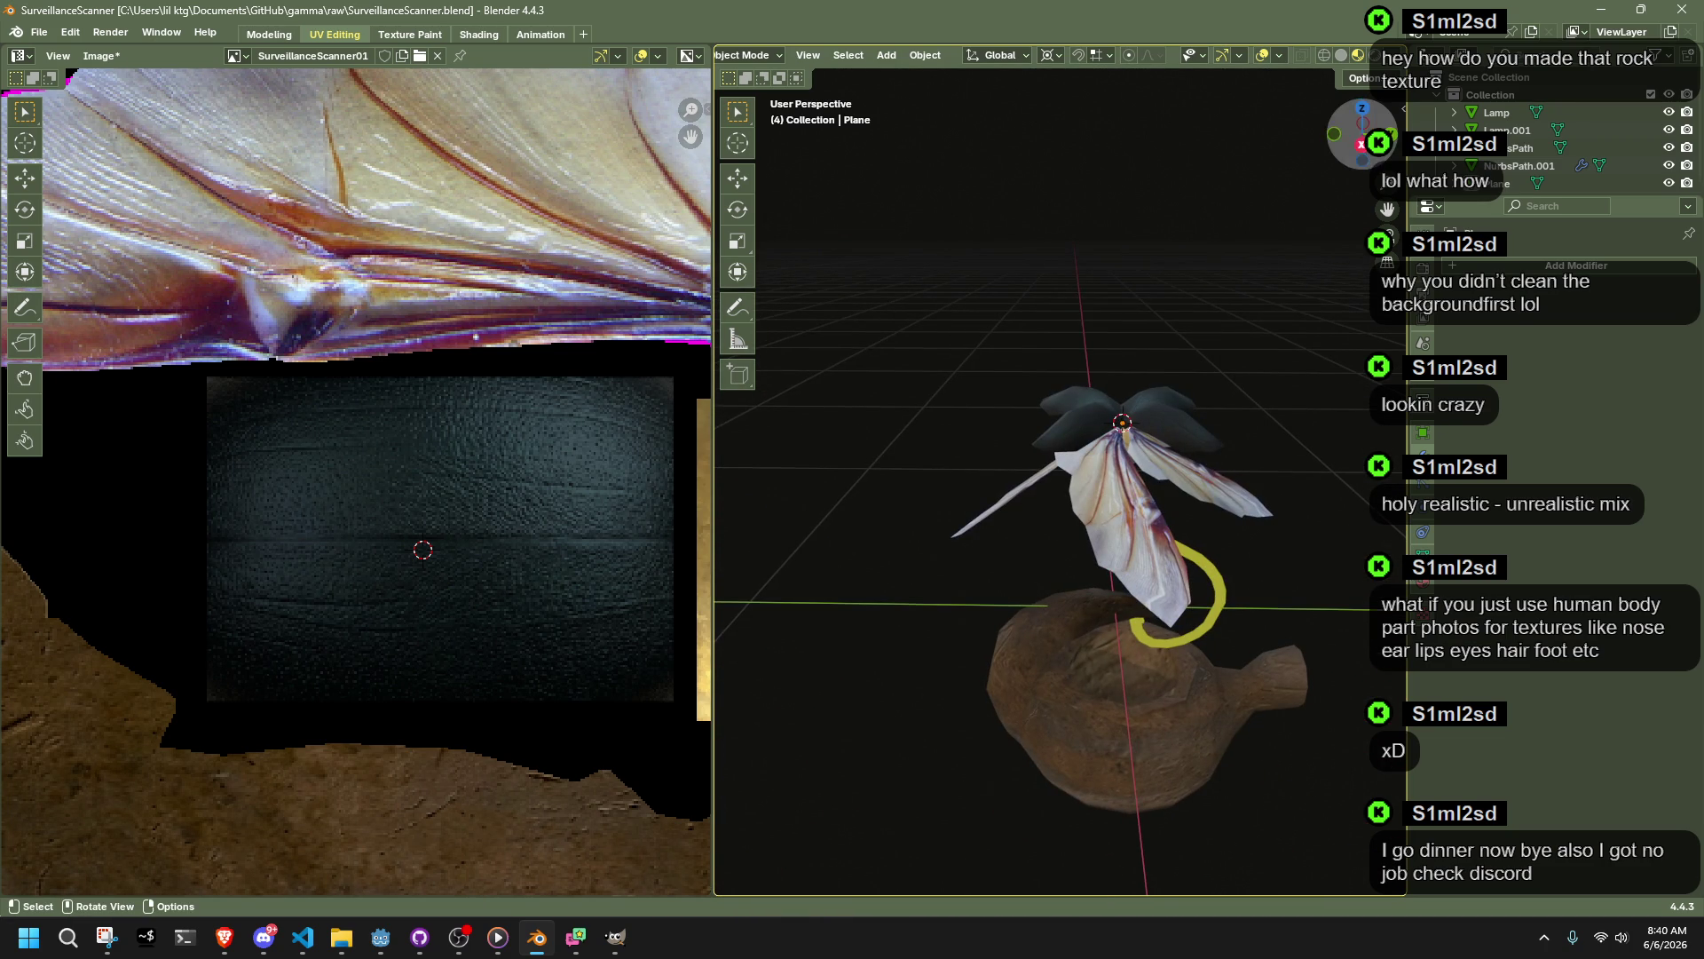
key("KP_3")
scroll(1272, 460, "up", 1)
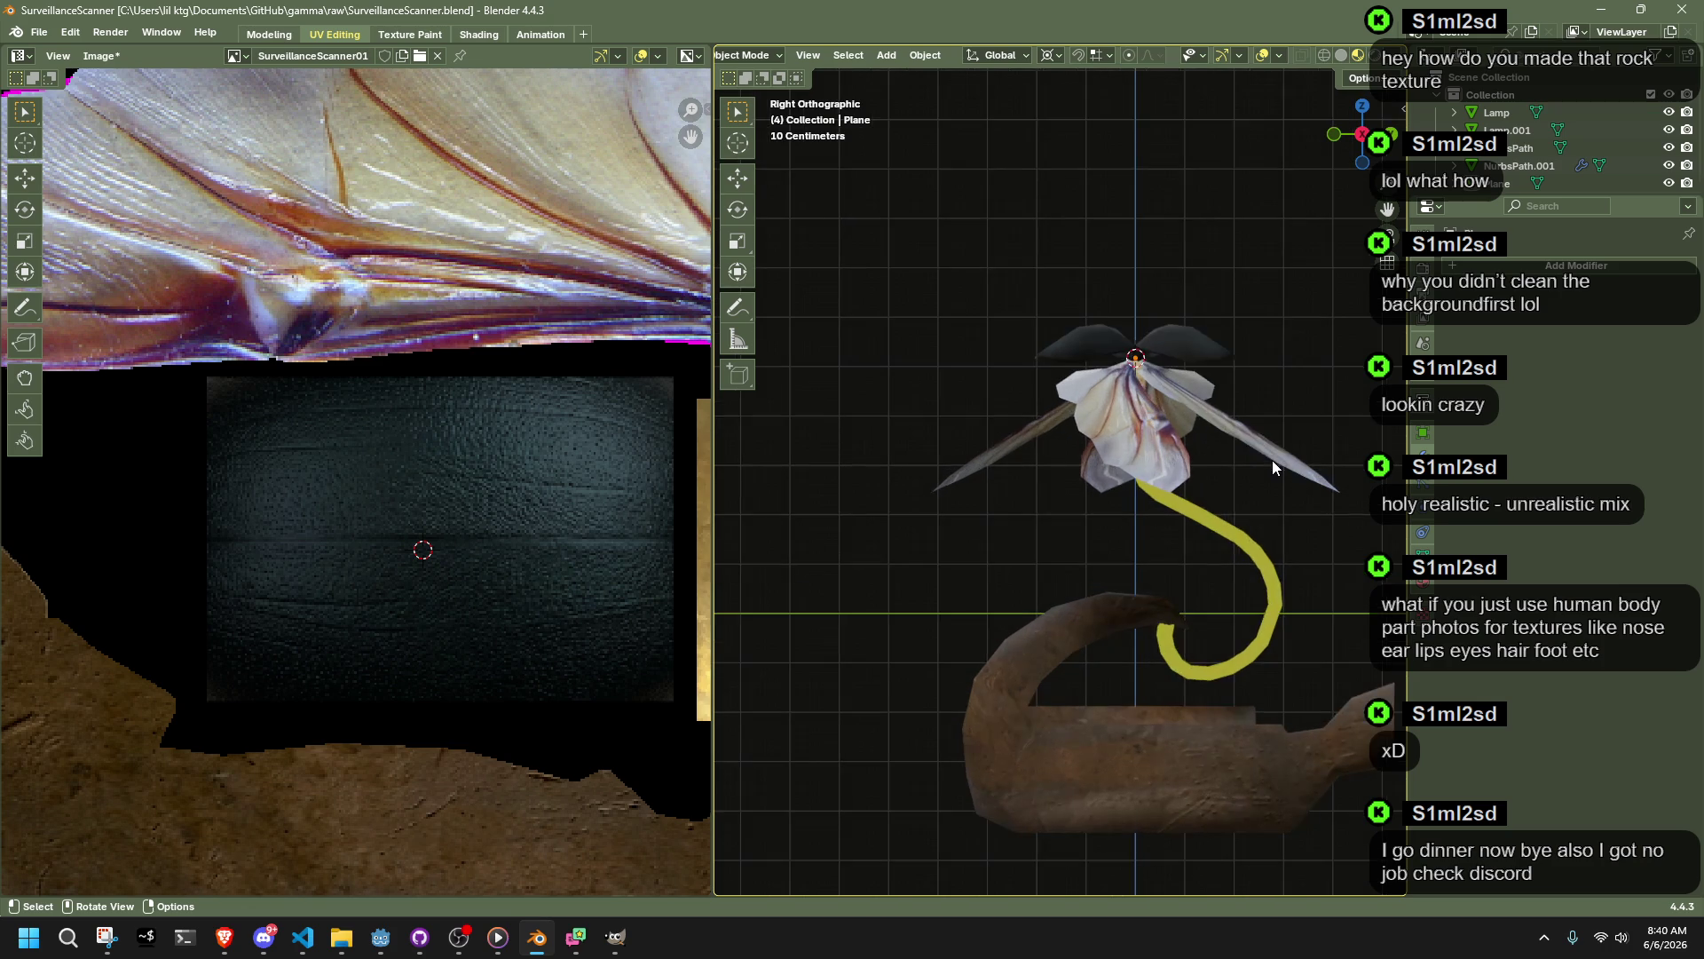
scroll(1272, 460, "down", 3)
Step: Select all objects and lower the whole scanner model along Z
key("a")
key("g")
key("z")
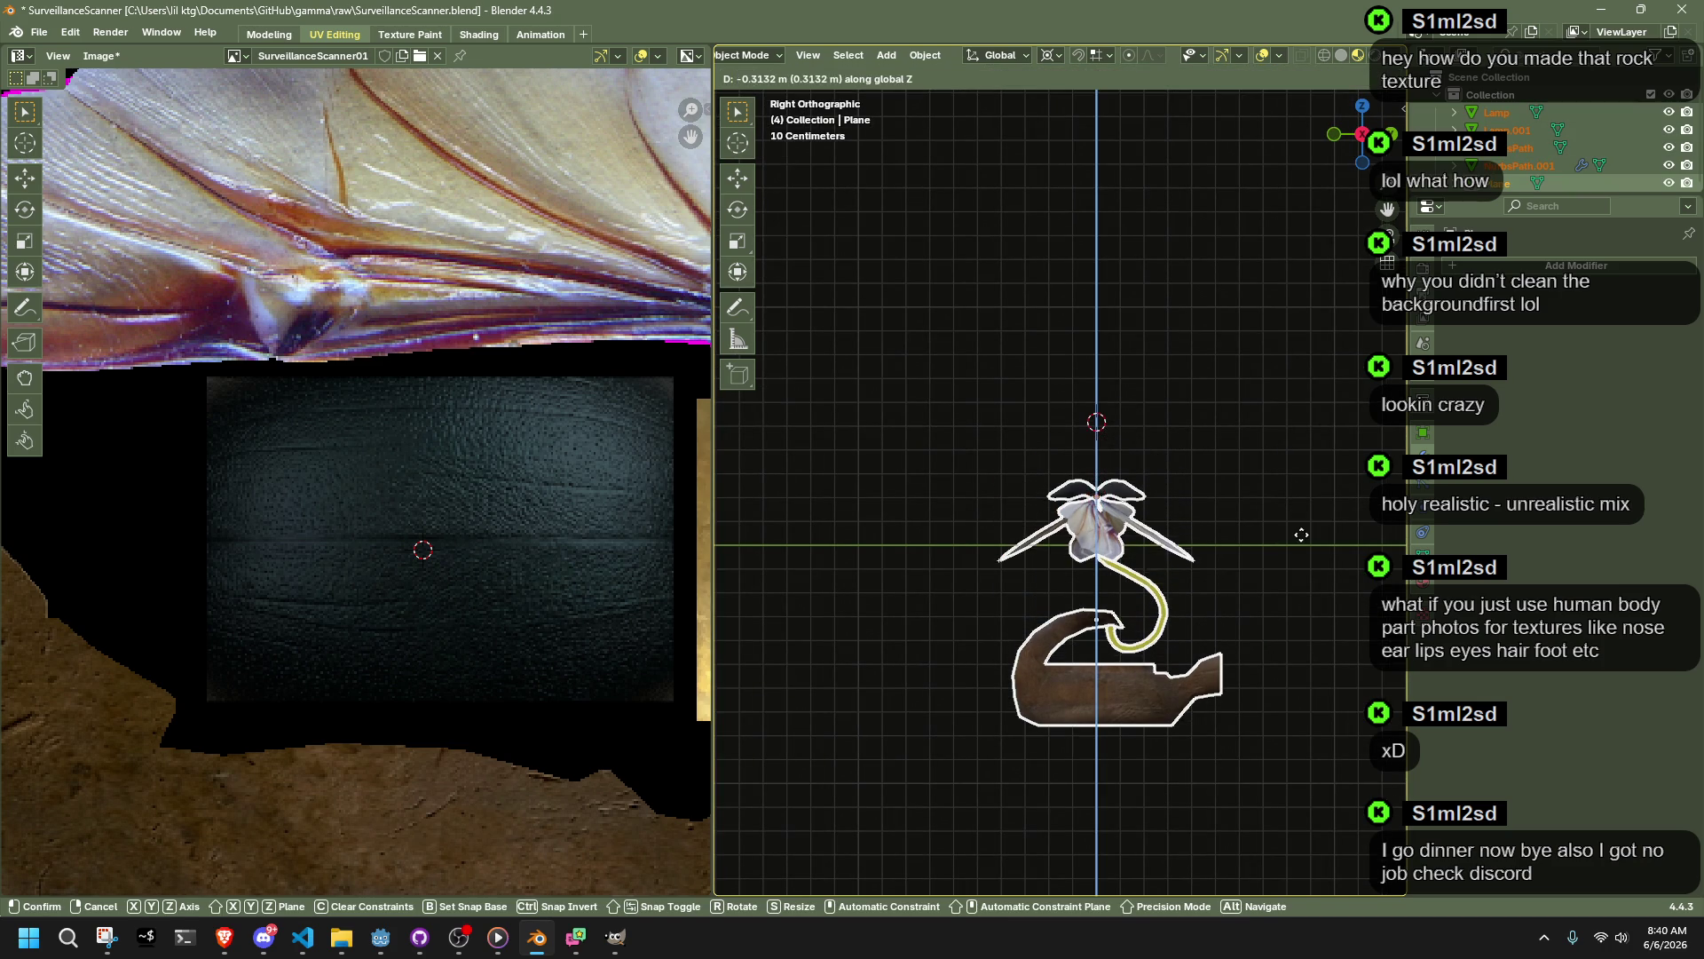
key("ctrl")
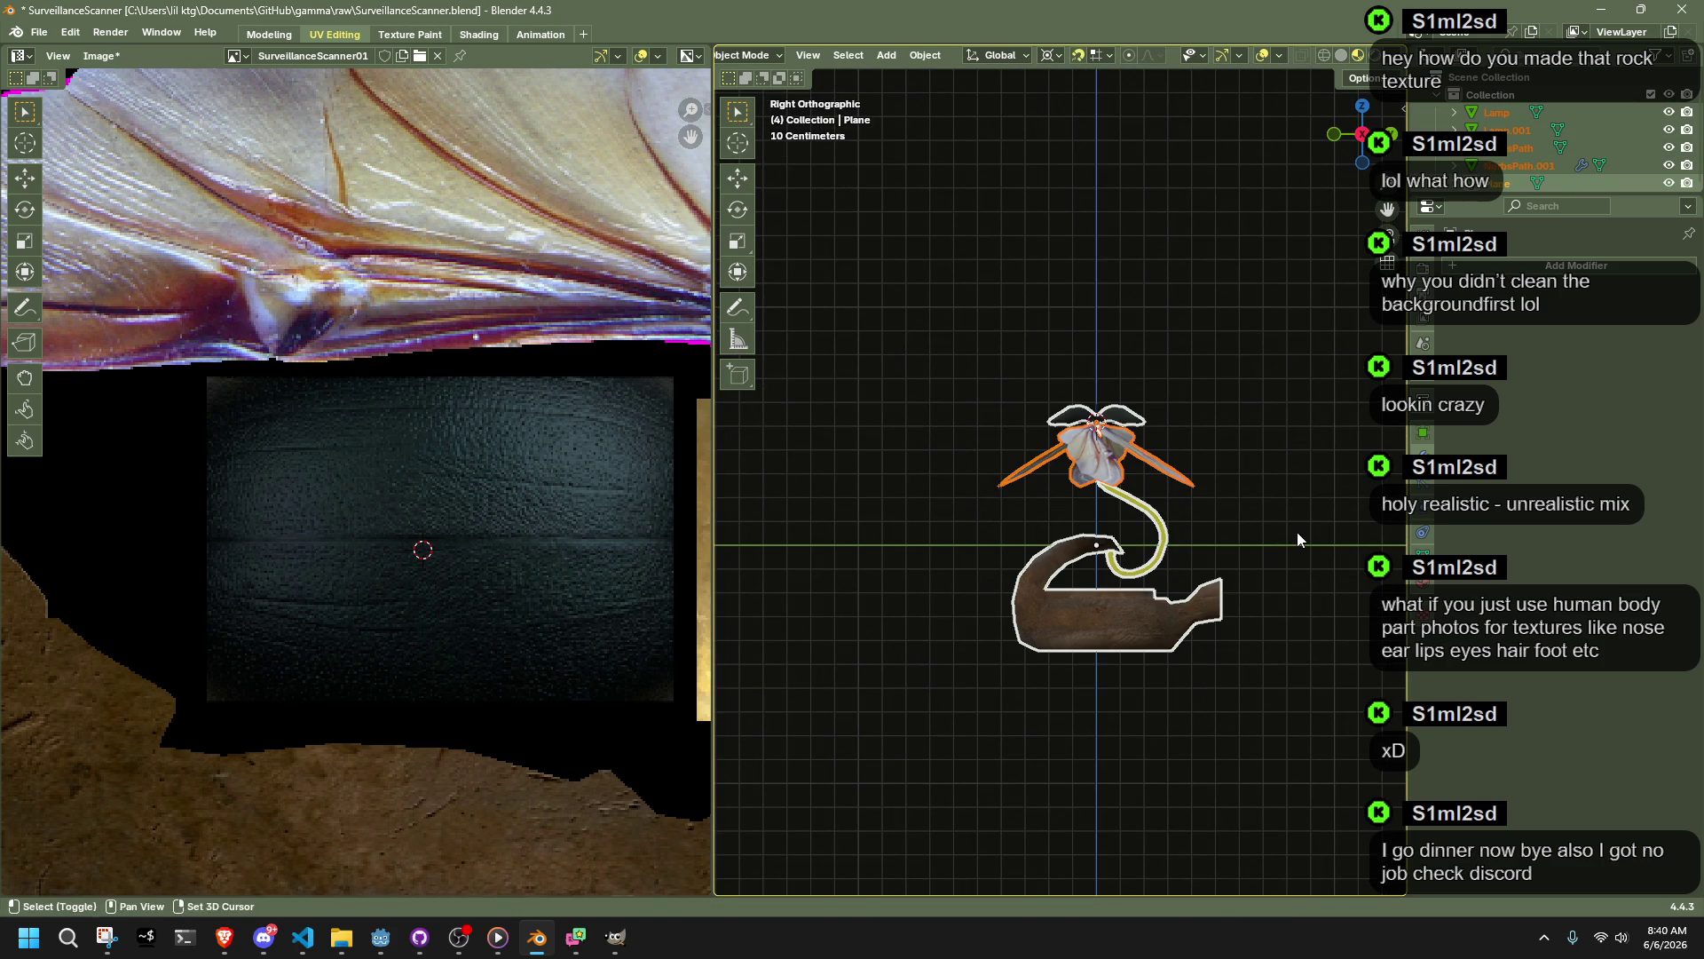
left_click(1310, 585)
scroll(1250, 622, "up", 3)
mouse_move(1250, 621)
middle_mouse_down()
mouse_move(1088, 521)
mouse_move(1186, 546)
mouse_move(1203, 492)
middle_mouse_up()
scroll(1185, 545, "up", 3)
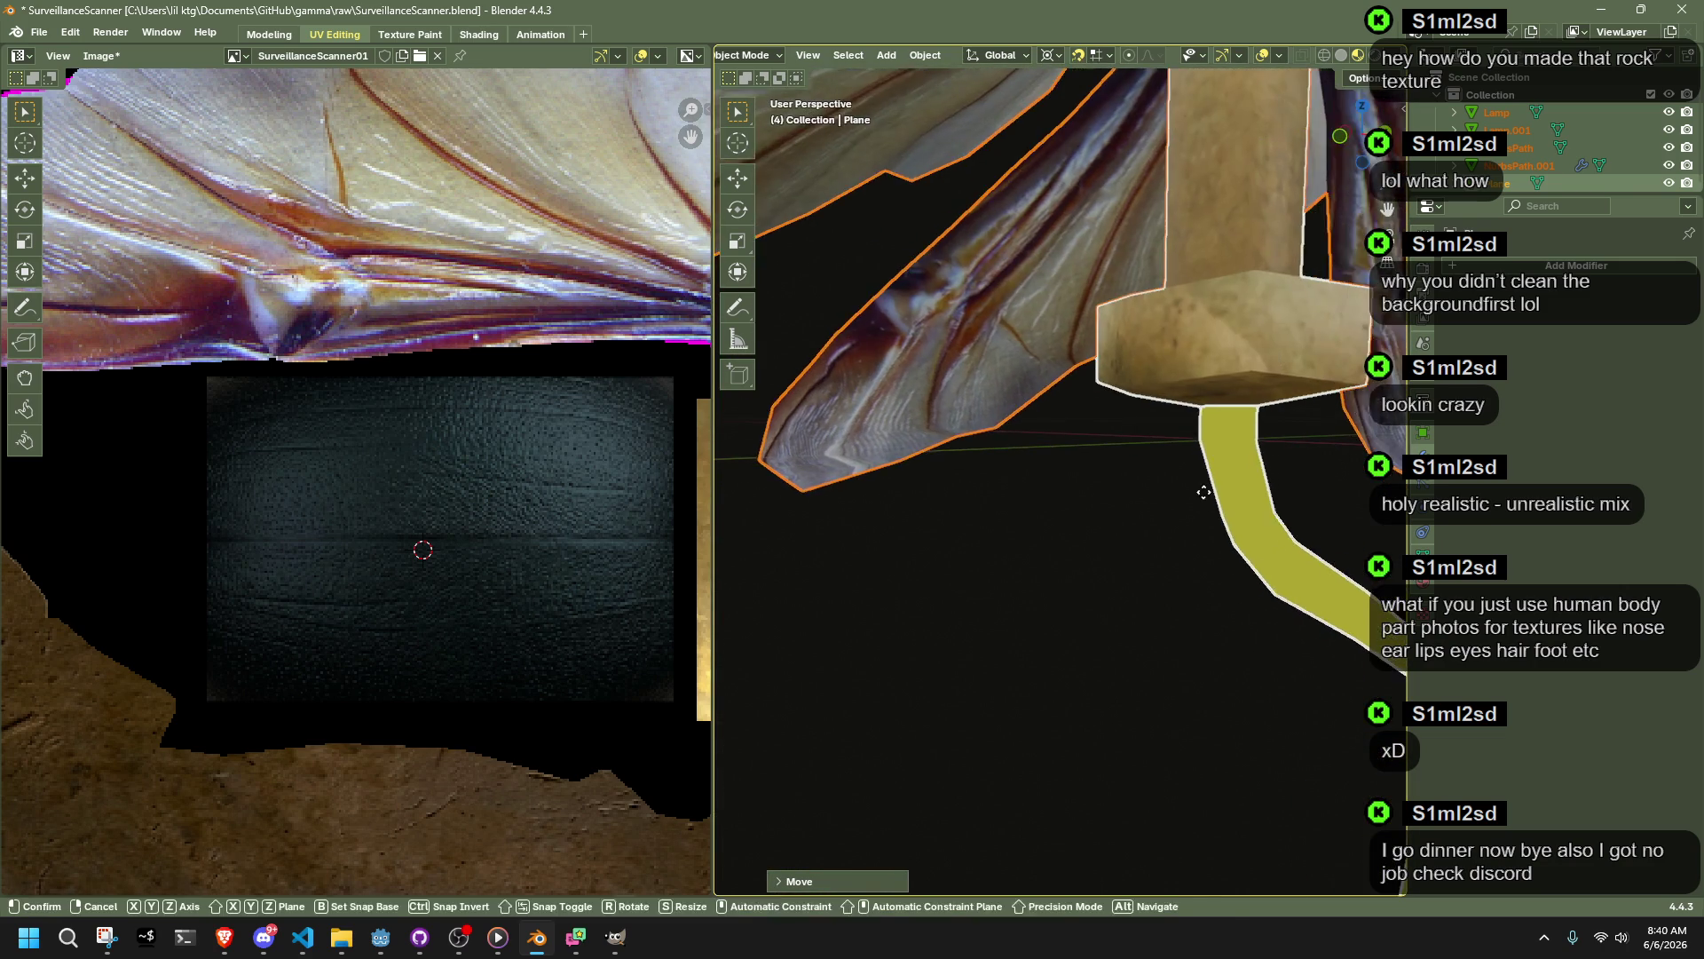
Step: Try a vertical move on the wing plane, then cancel it
key("g")
key("z")
middle_click_drag(1221, 202, 1269, 199, "alt")
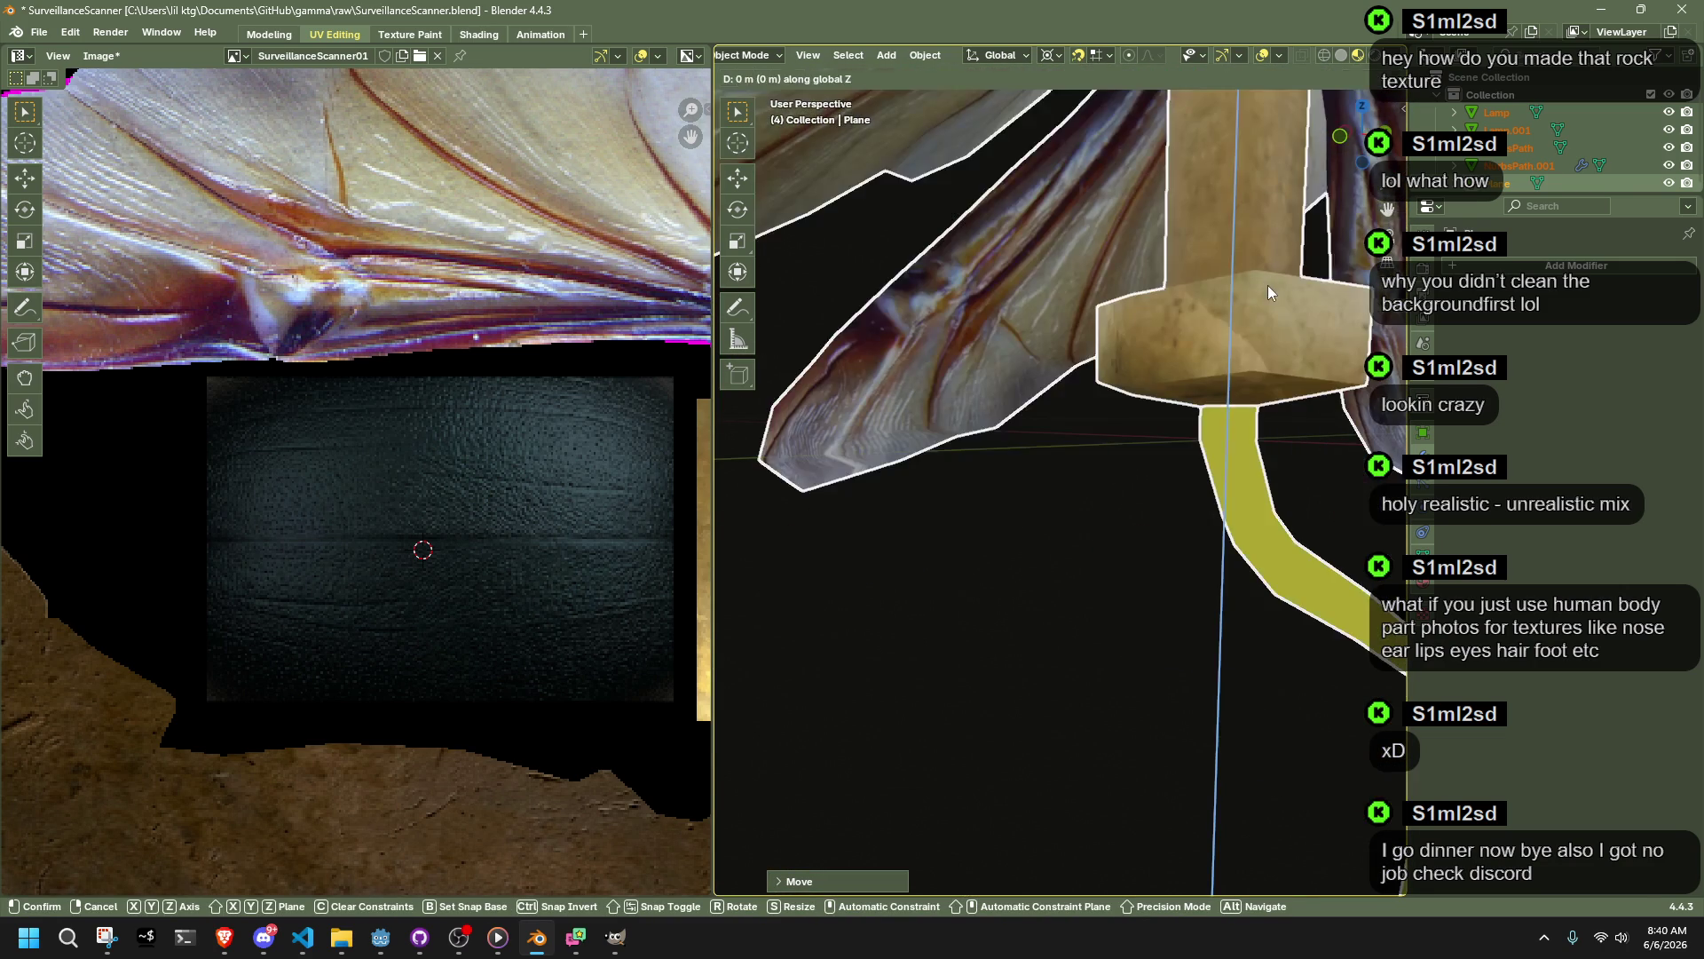
right_click(1269, 199)
scroll(1153, 463, "up", 3)
Step: Select the yellow stem curve and move it vertically along Z
middle_click_drag(1152, 464, 1078, 524)
left_click(907, 378)
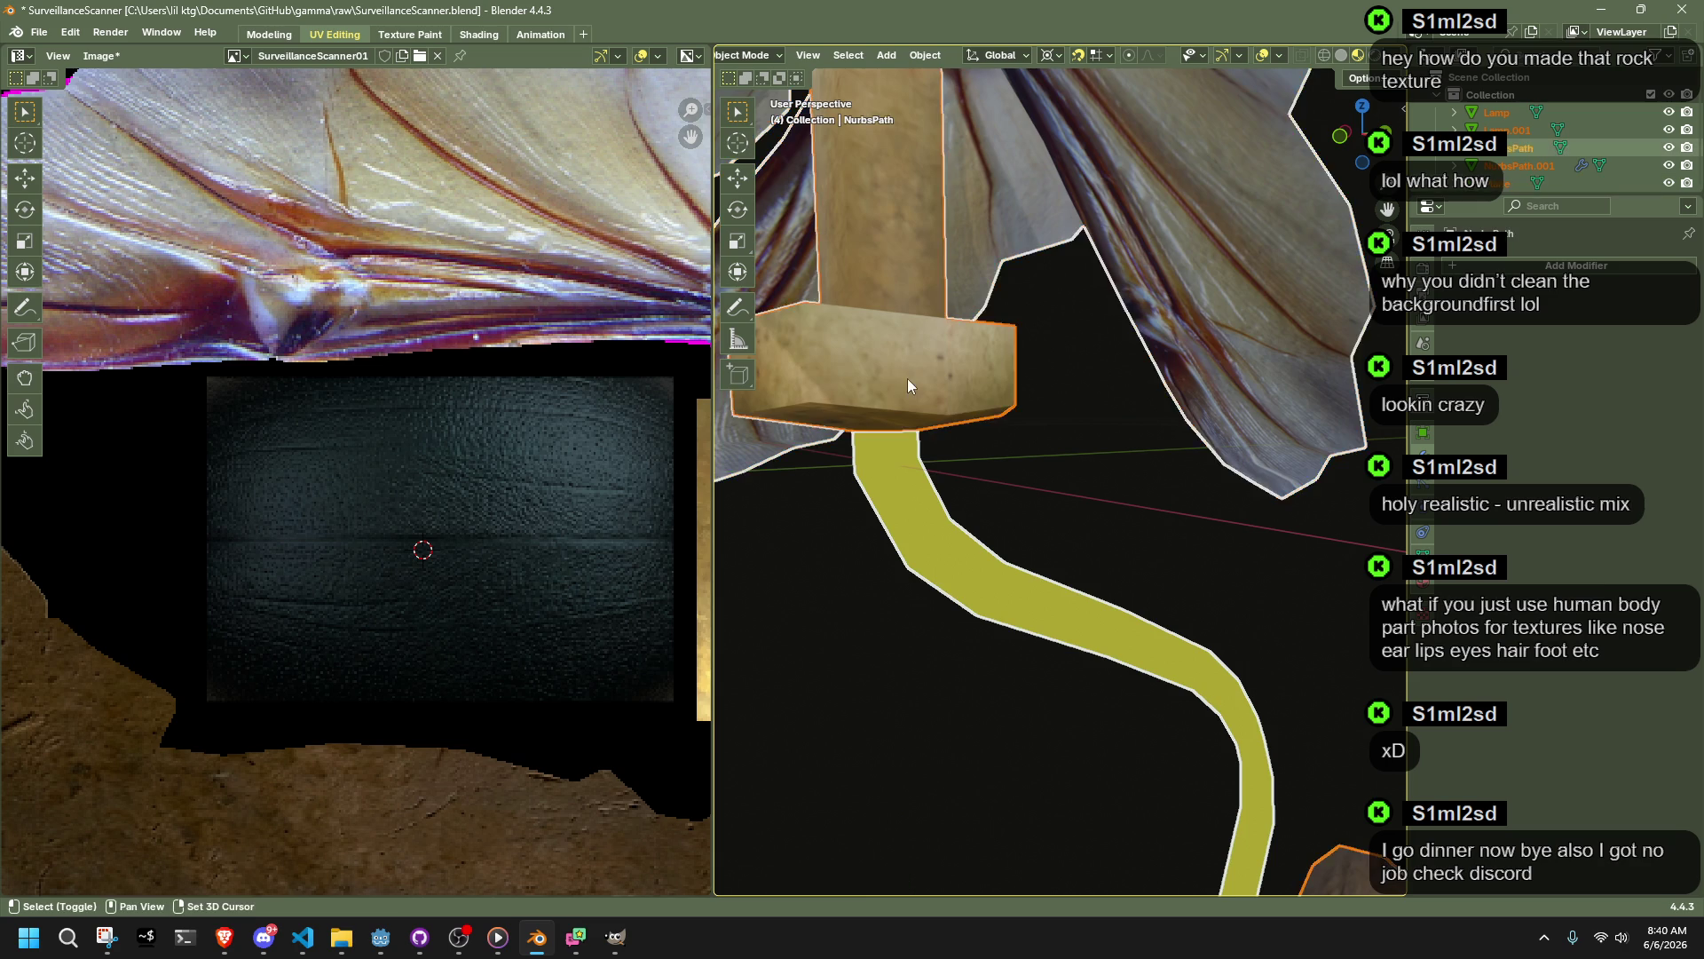
key("g")
key("z")
scroll(1088, 411, "up", 3, "alt")
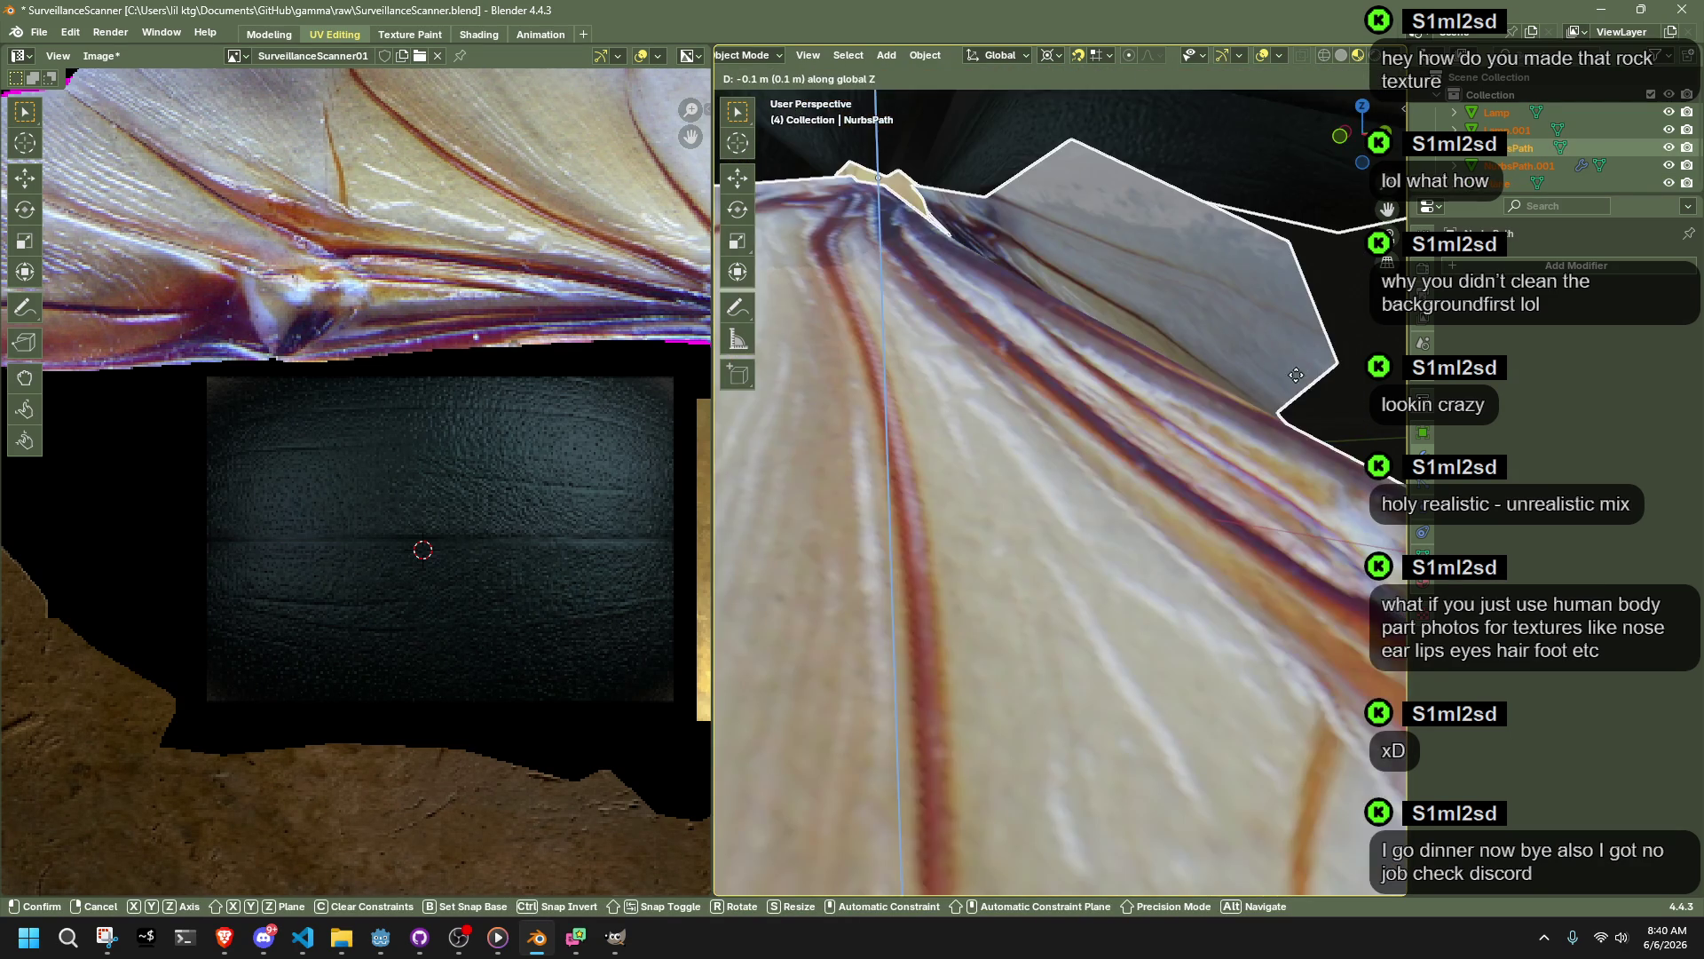
scroll(1296, 375, "down", 5, "alt")
left_click(1068, 419)
scroll(1068, 419, "down", 5)
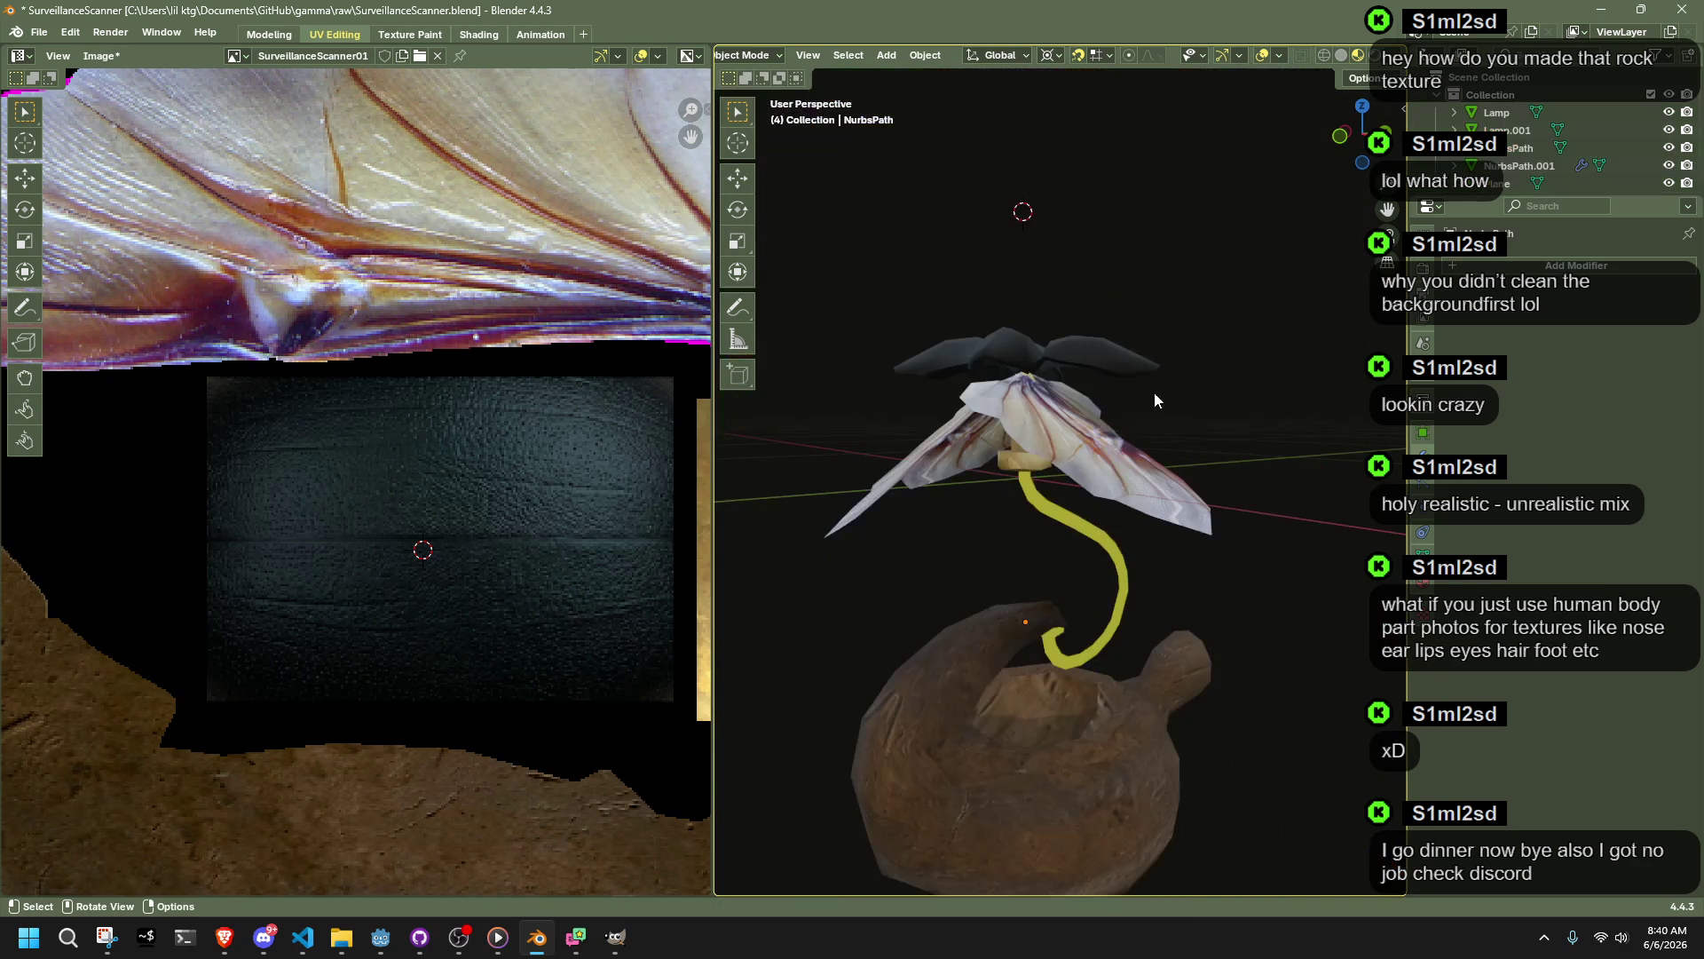
Step: Save SurveillanceScanner.blend, switch to Left Orthographic view and open the Add menu
middle_click_drag(1271, 481, 947, 461)
key("ctrl+s")
scroll(947, 461, "up", 4)
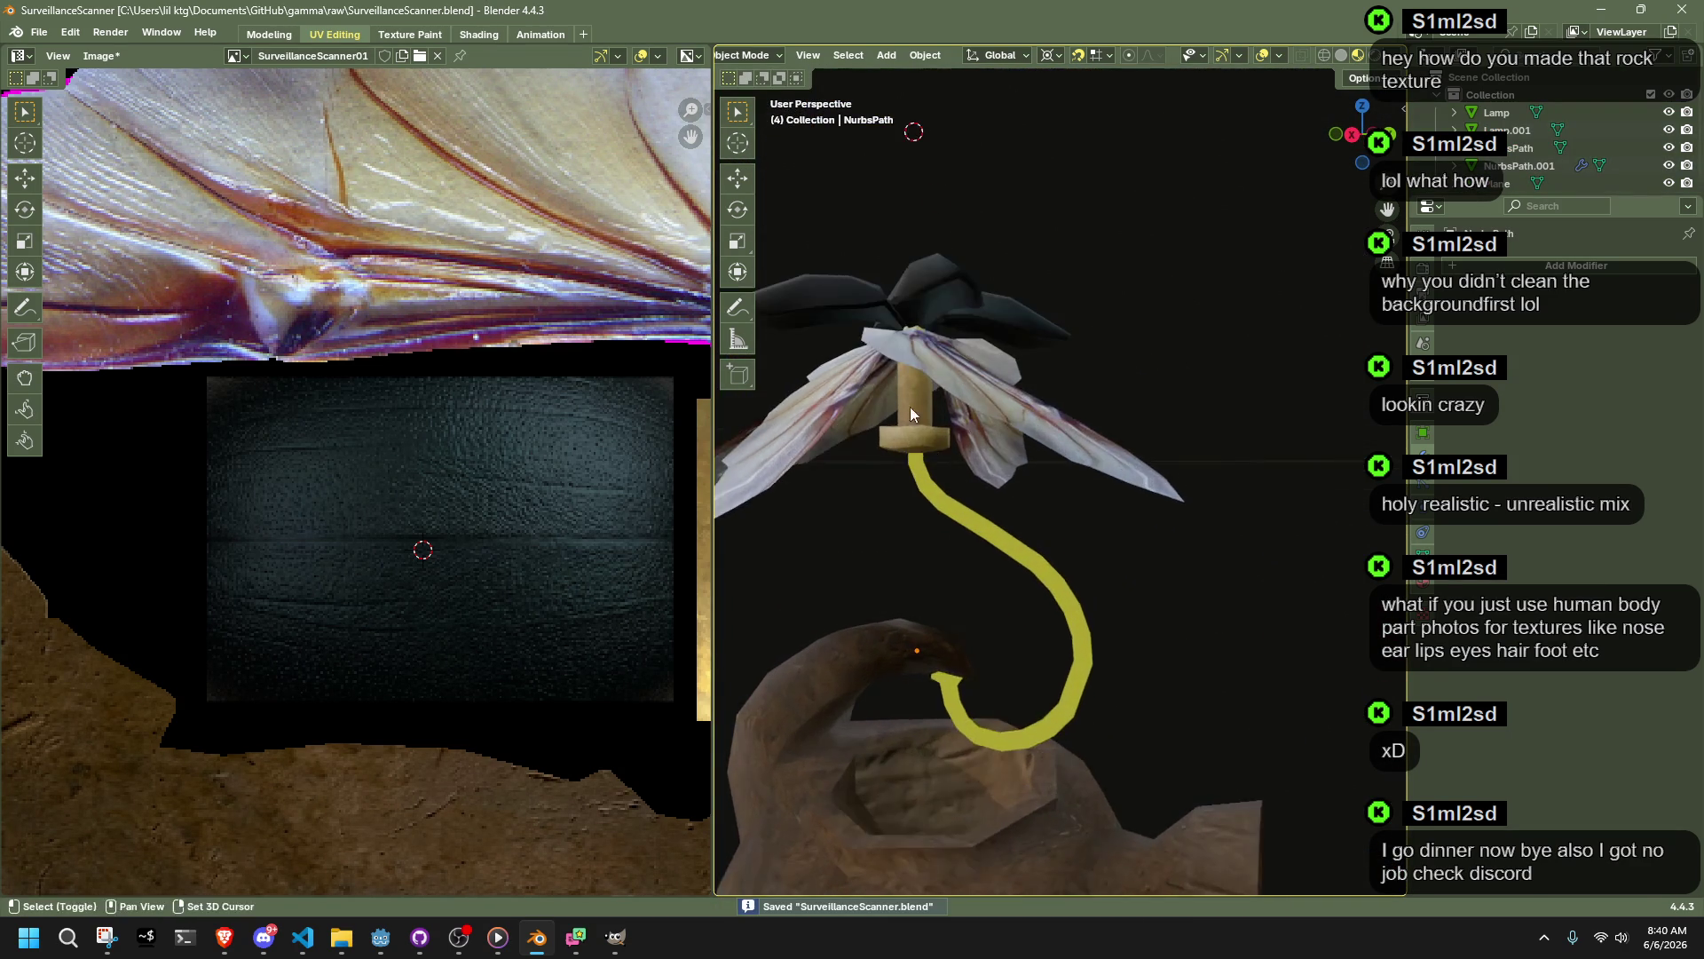
left_click_drag(1015, 336, 1319, 535)
scroll(1296, 539, "up", 5)
middle_click_drag(1296, 540, 1077, 560)
mouse_move(1282, 411)
middle_mouse_down()
mouse_move(1152, 370)
mouse_move(1099, 388)
mouse_move(1222, 400)
mouse_move(1252, 470)
mouse_move(1140, 488)
mouse_move(1198, 499)
mouse_move(1206, 643)
mouse_move(1073, 590)
mouse_move(1136, 533)
middle_mouse_up()
key("ctrl+s")
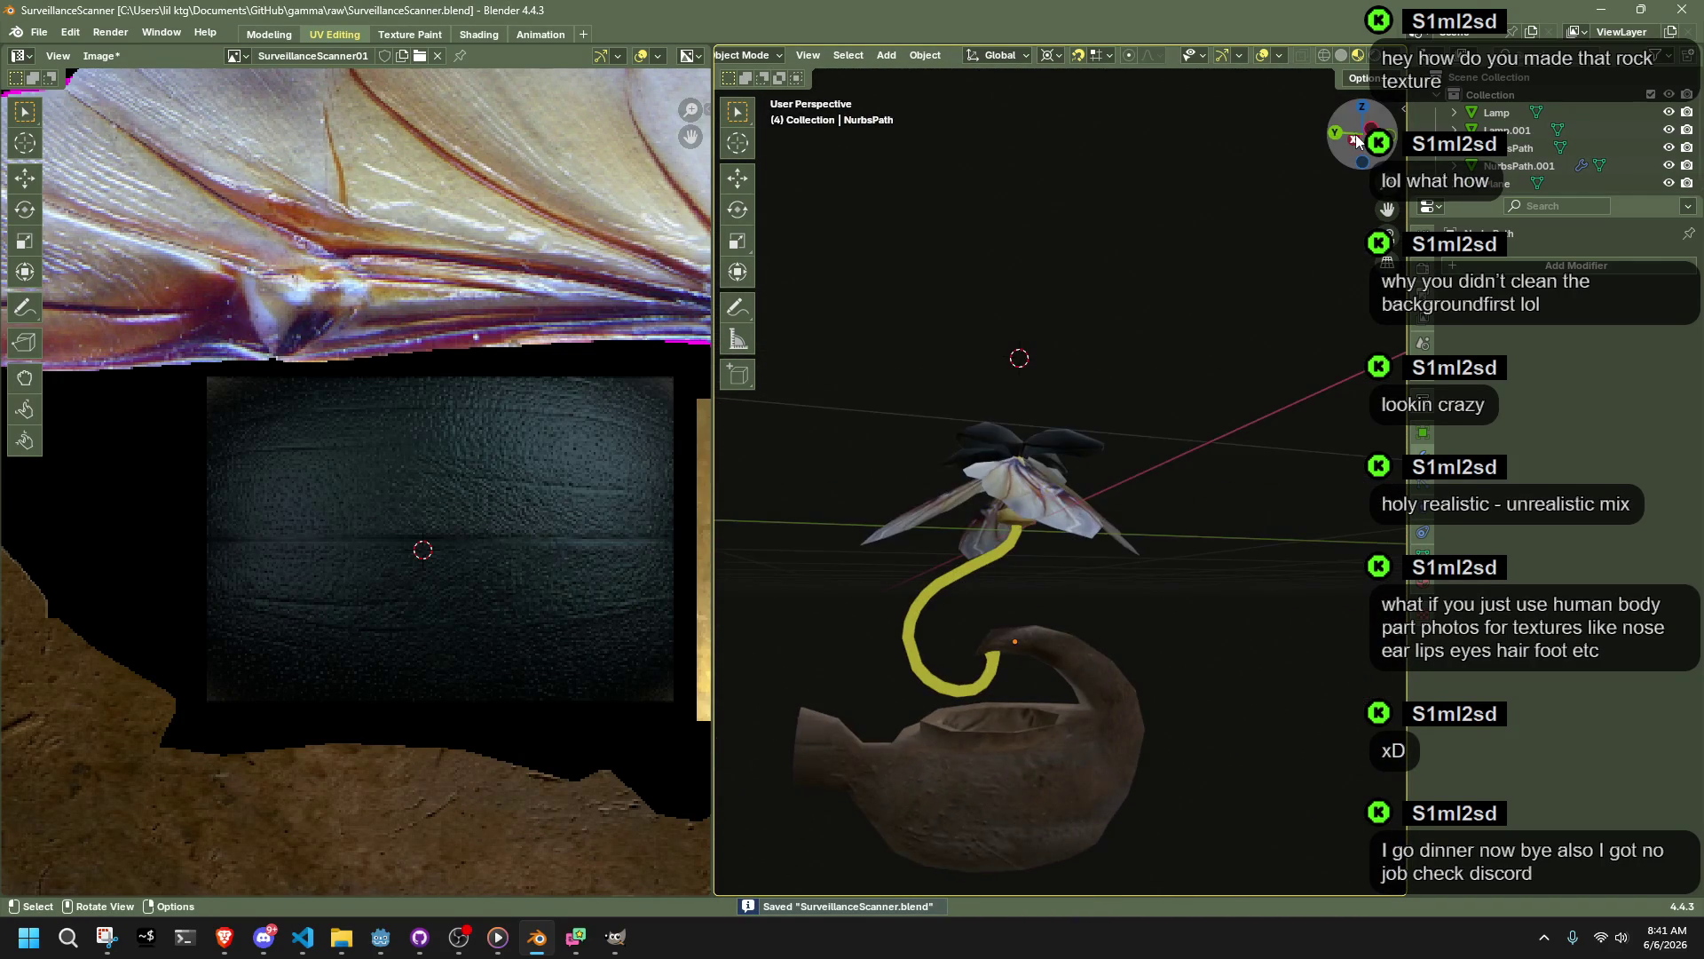
left_click(1345, 147)
left_click(887, 55)
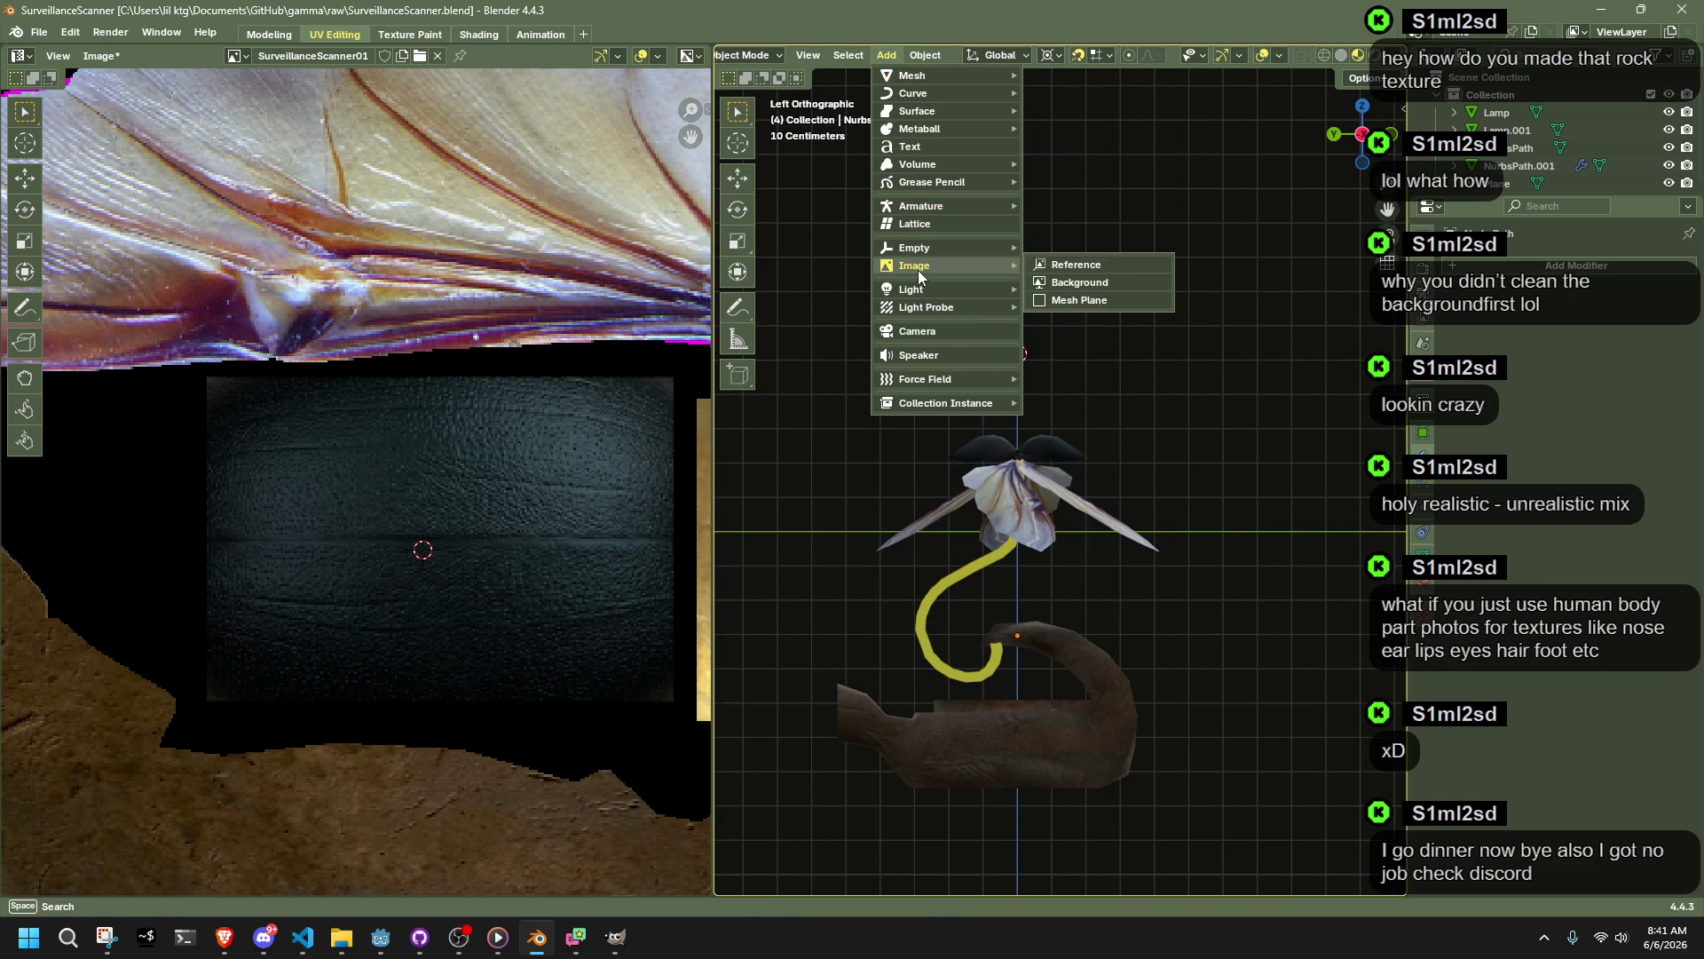
Step: Add a single-bone armature and reset it to the world origin
left_click(890, 55)
left_click(887, 57)
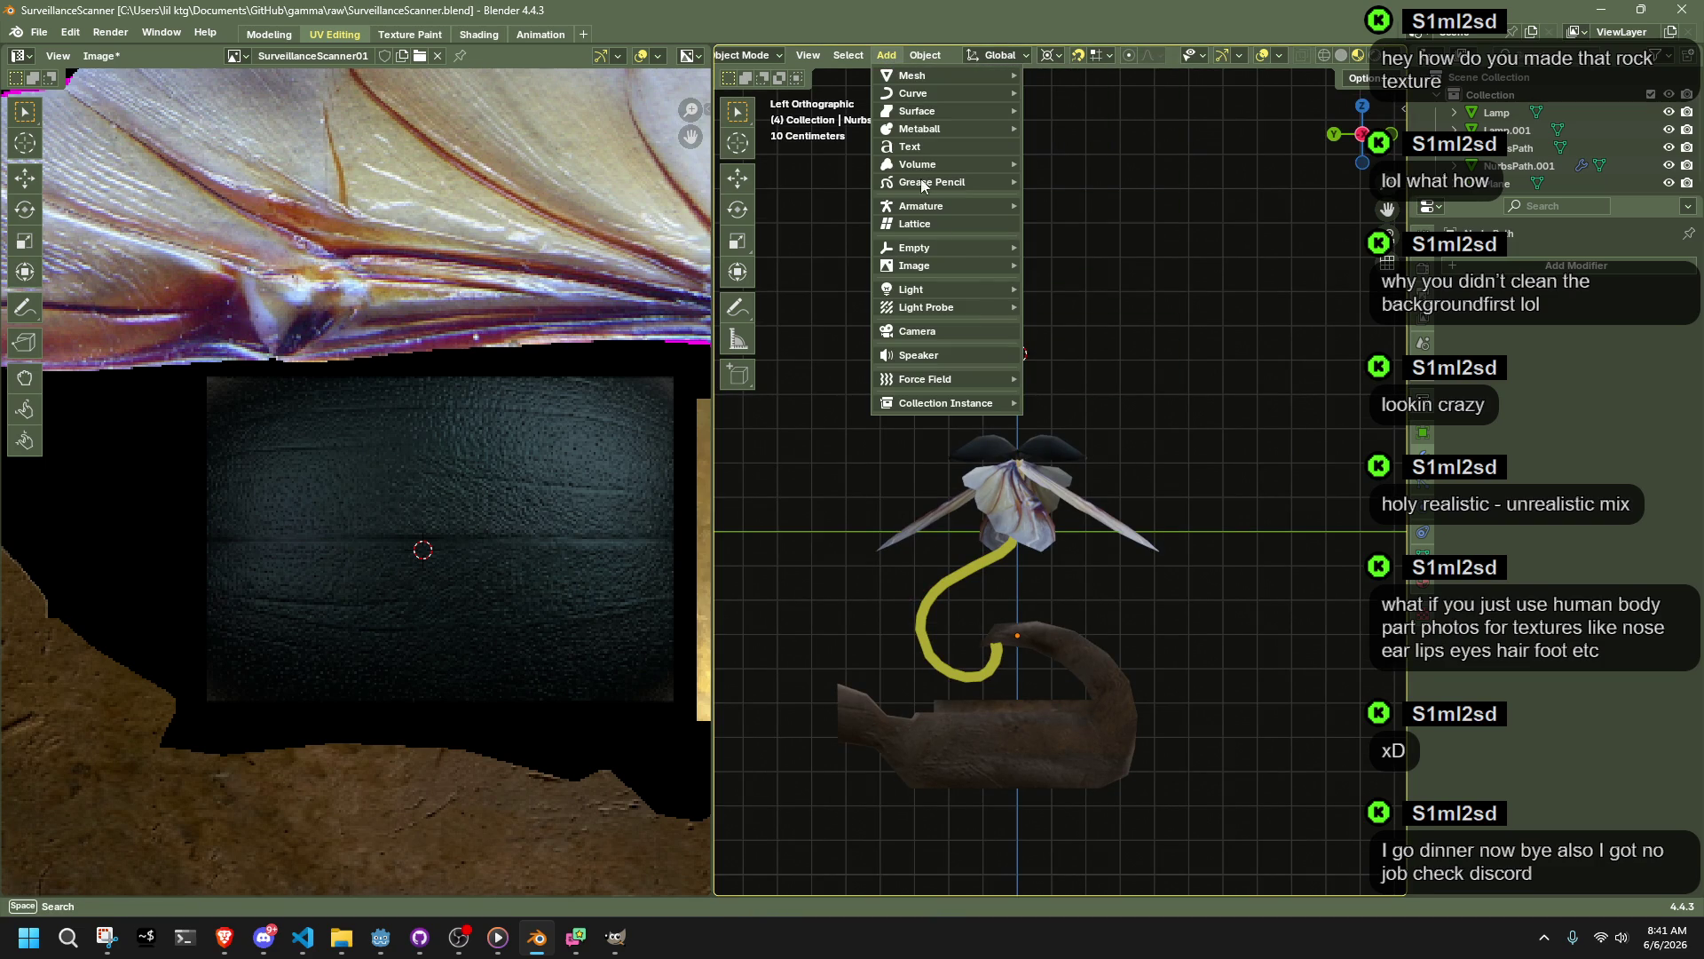
mouse_move(946, 253)
mouse_move(949, 204)
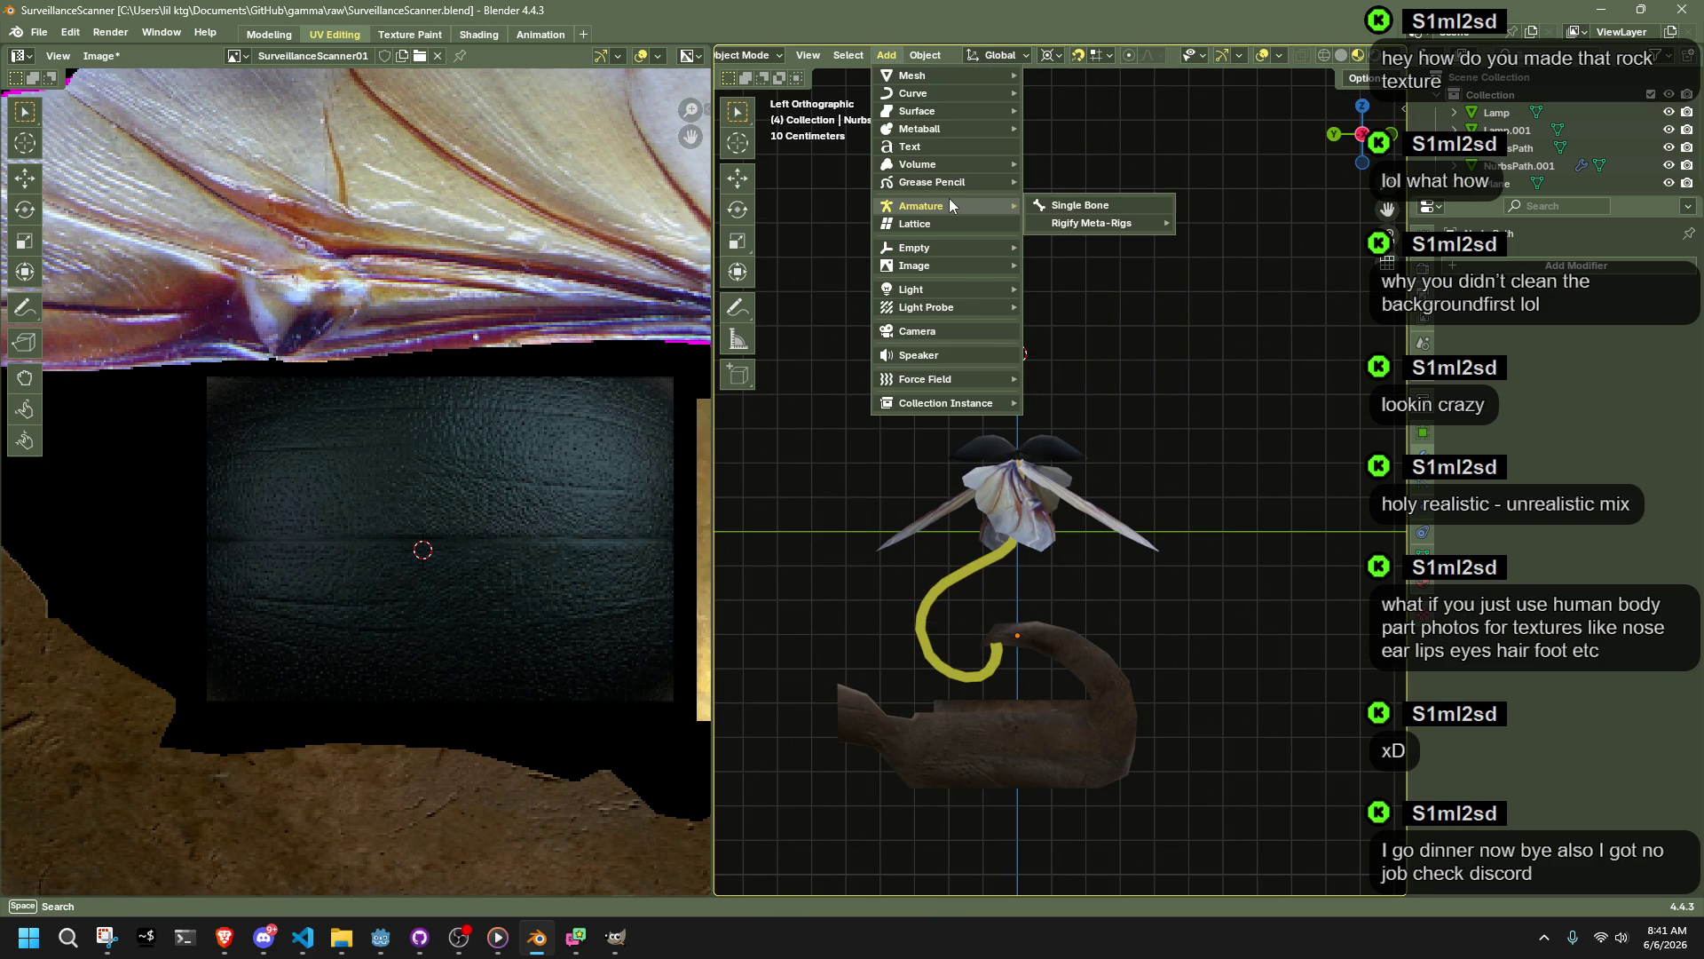
left_click(1040, 201)
key("alt+g")
Step: In Edit Mode, pull the bone's tip down along Z toward the flower head
key("Tab")
left_click(994, 160)
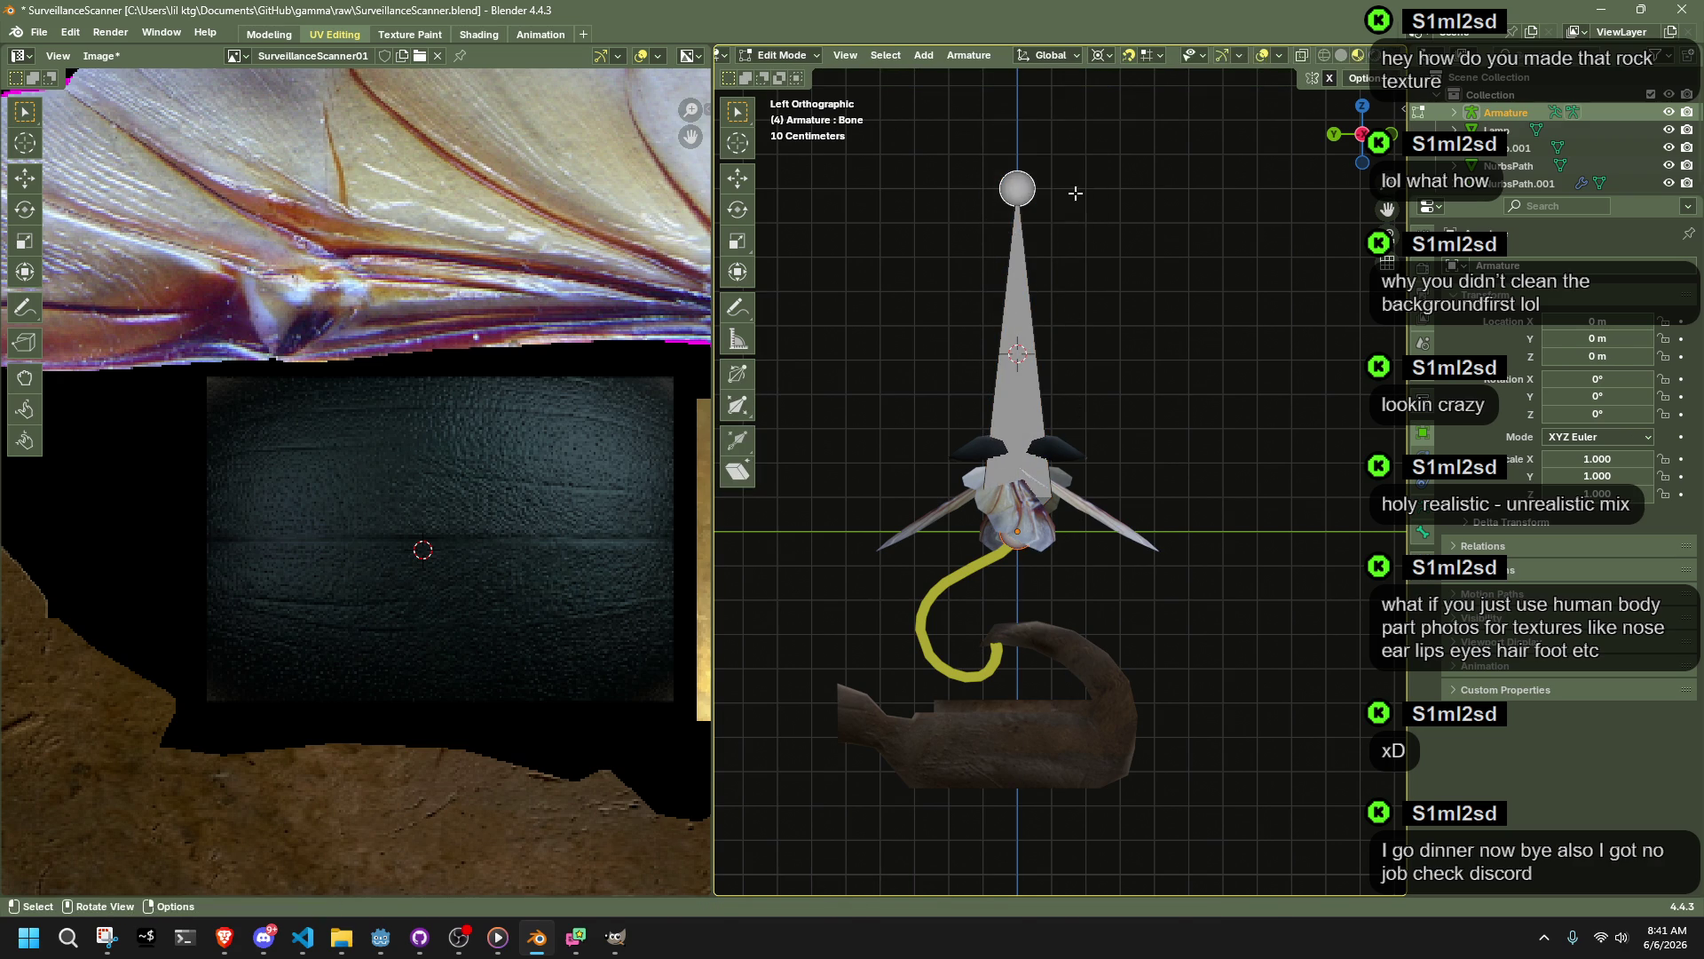
key("g")
key("z")
left_click(1056, 525)
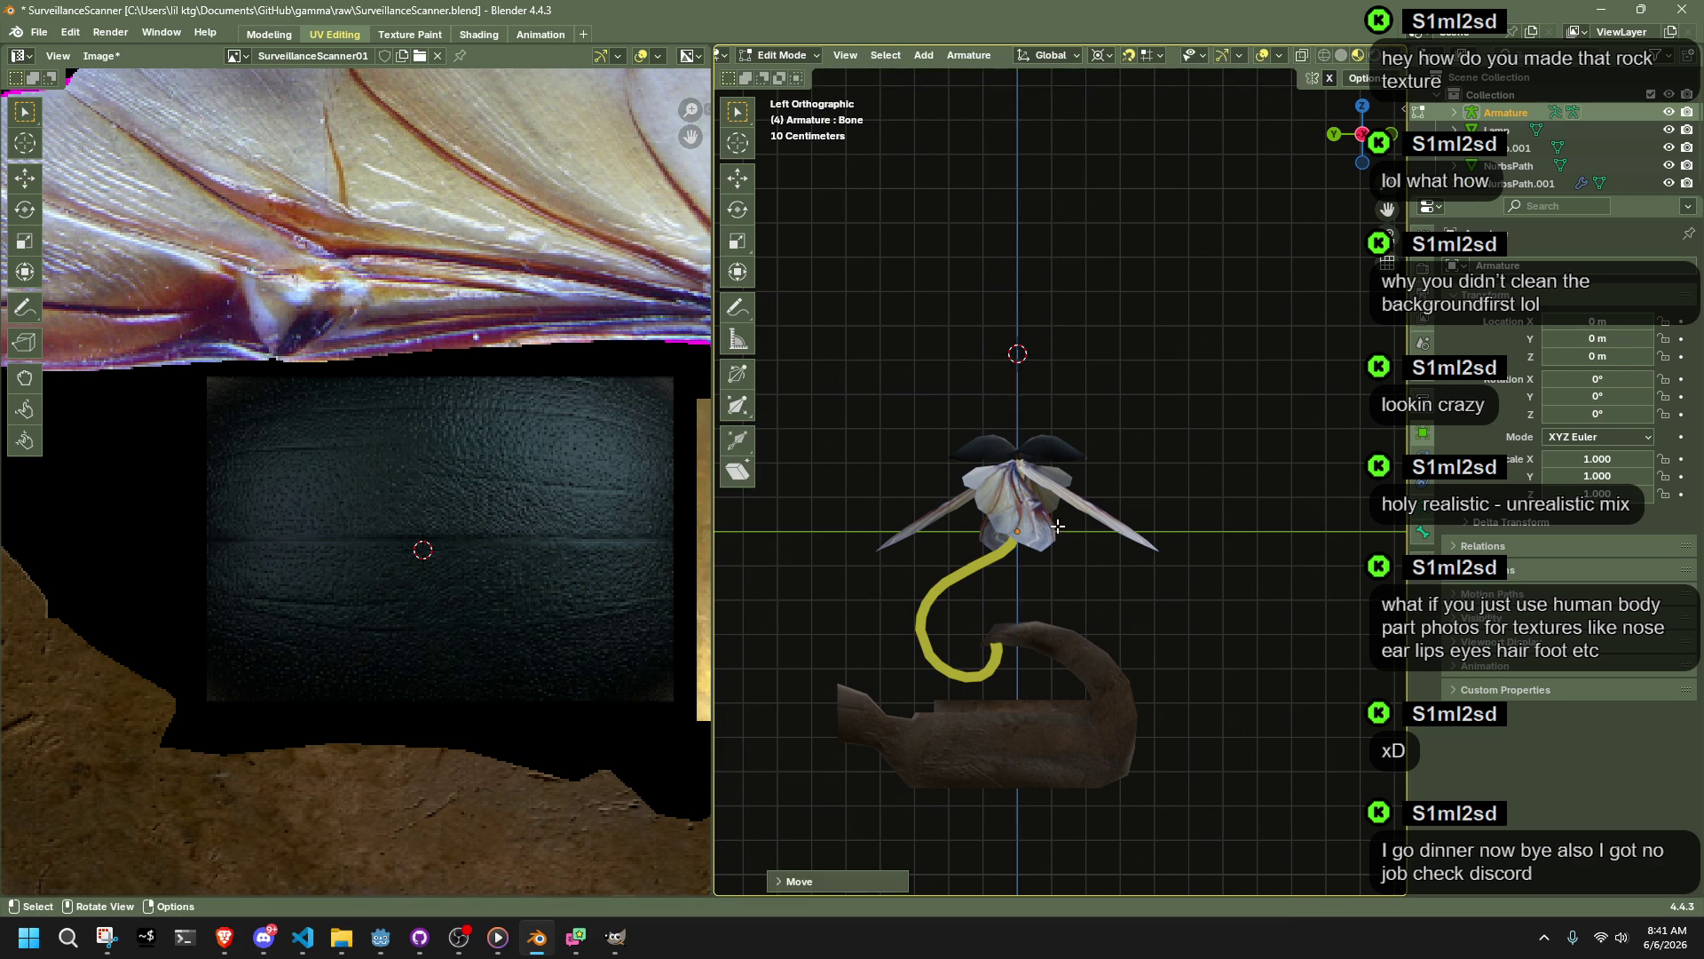
scroll(1065, 515, "up", 3)
middle_click_drag(1107, 483, 1372, 445)
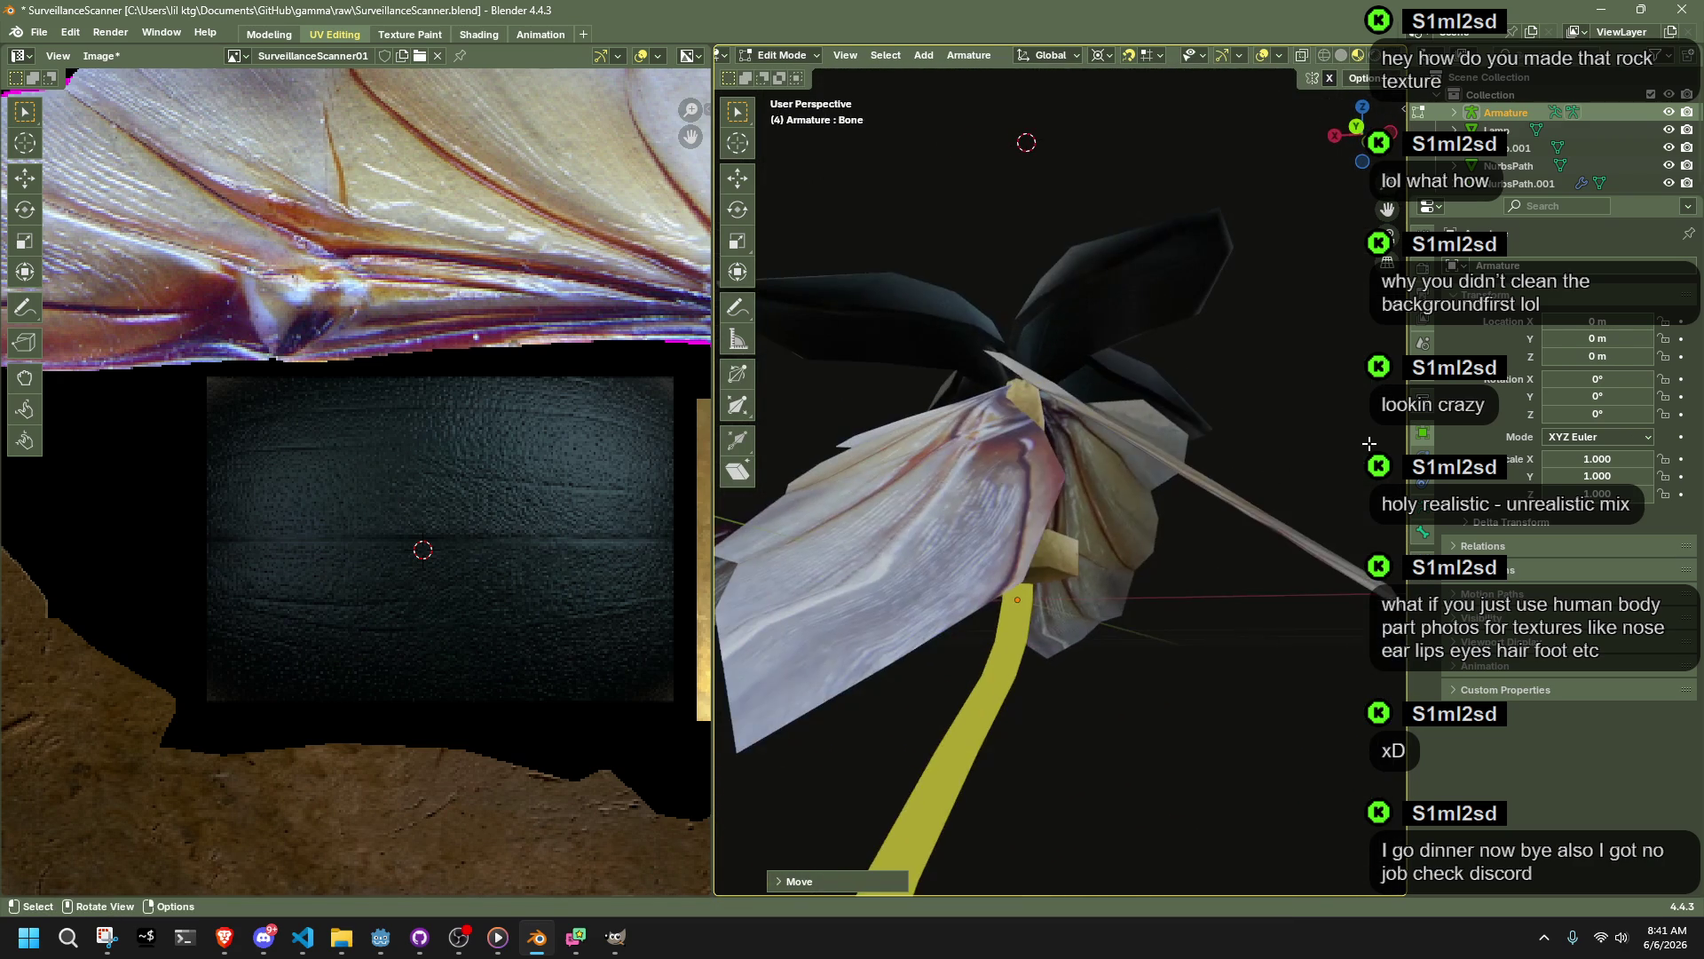
Step: Enable In Front under the armature's Viewport Display settings
left_click(1425, 515)
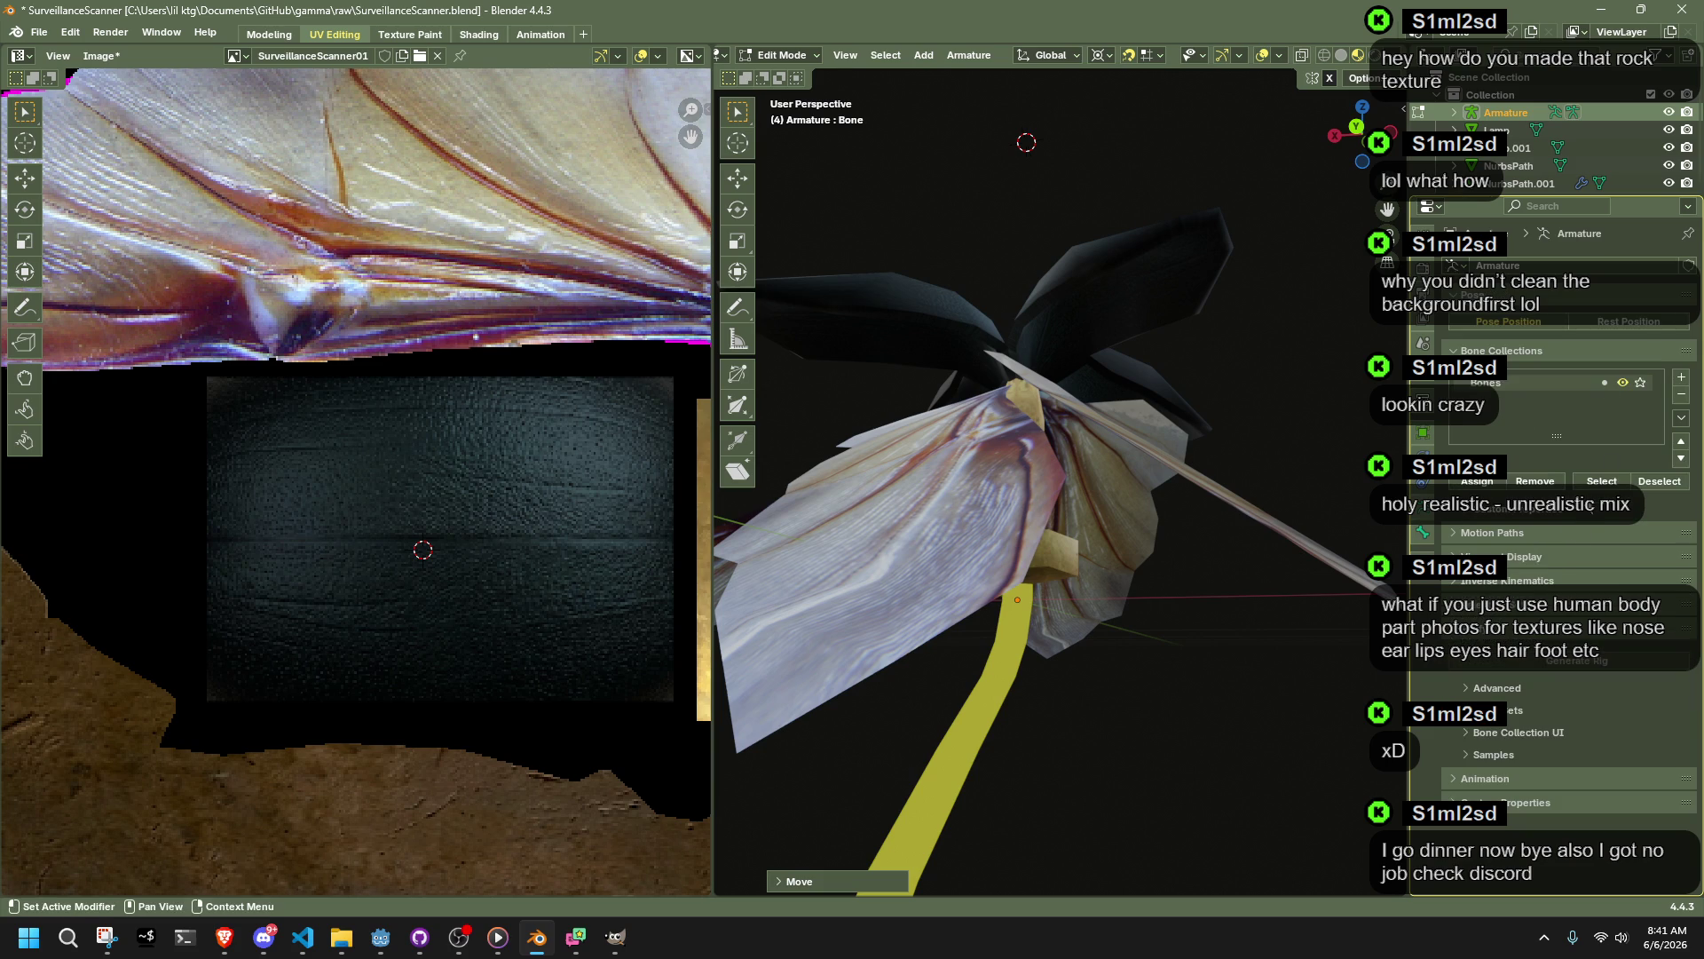
left_click(1484, 582)
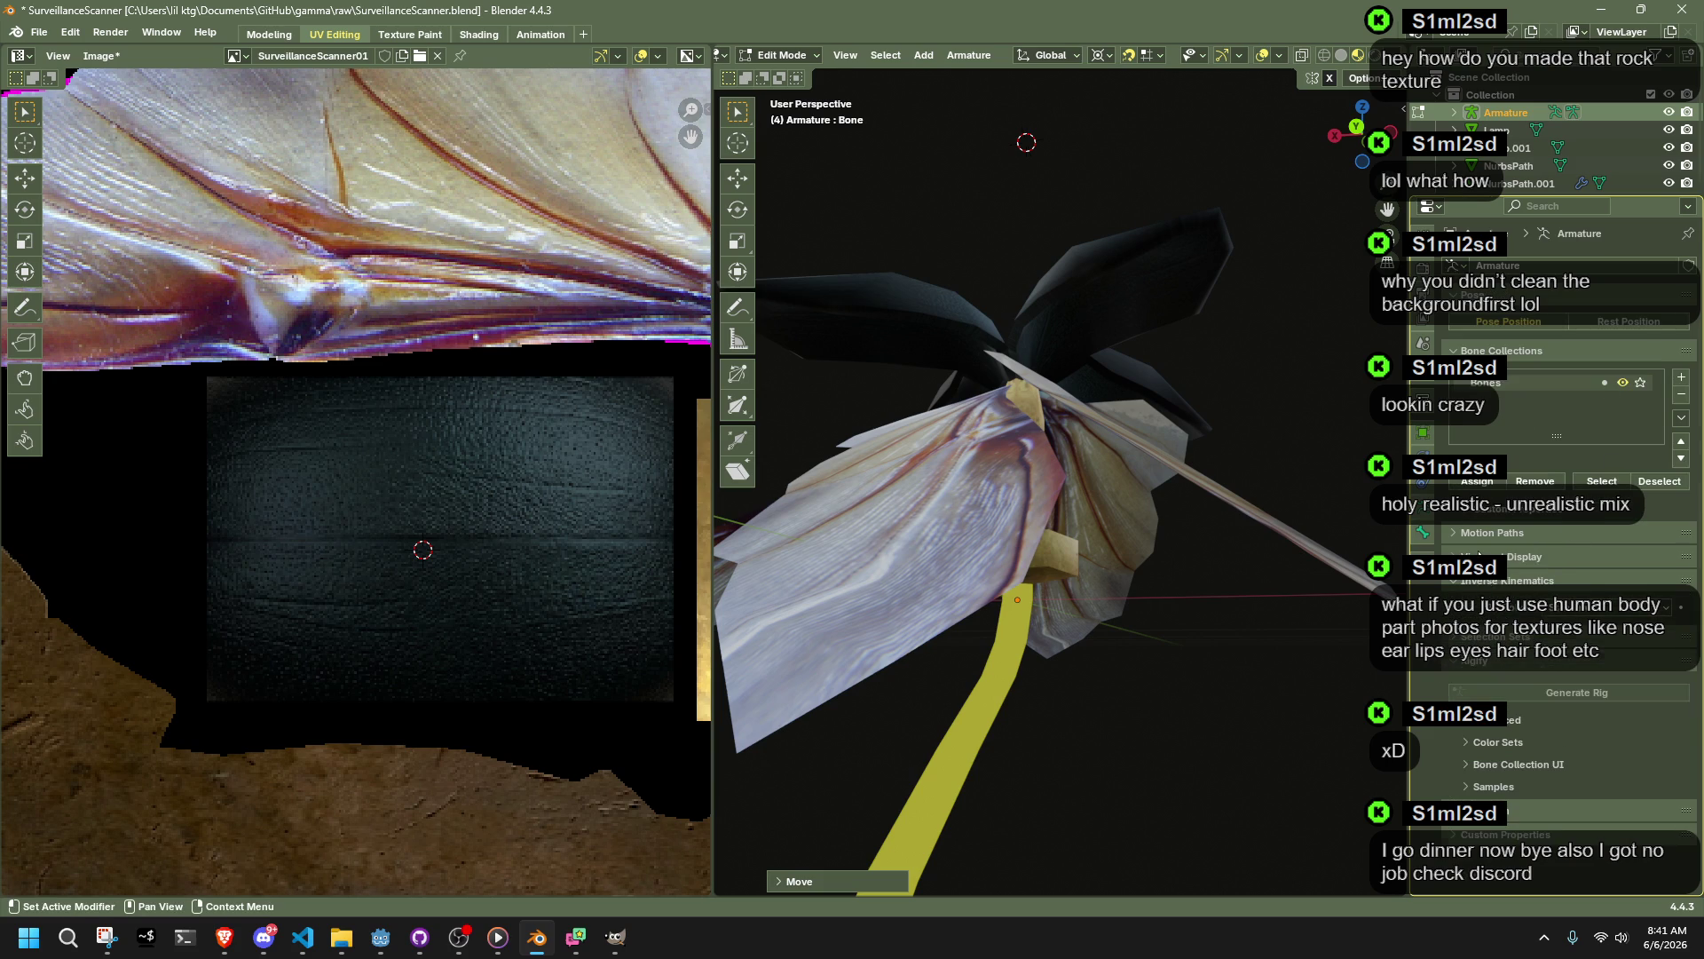
left_click(1478, 557)
left_click(1554, 611)
middle_click_drag(1198, 613, 1252, 632)
left_click(1549, 613)
left_click(1548, 665)
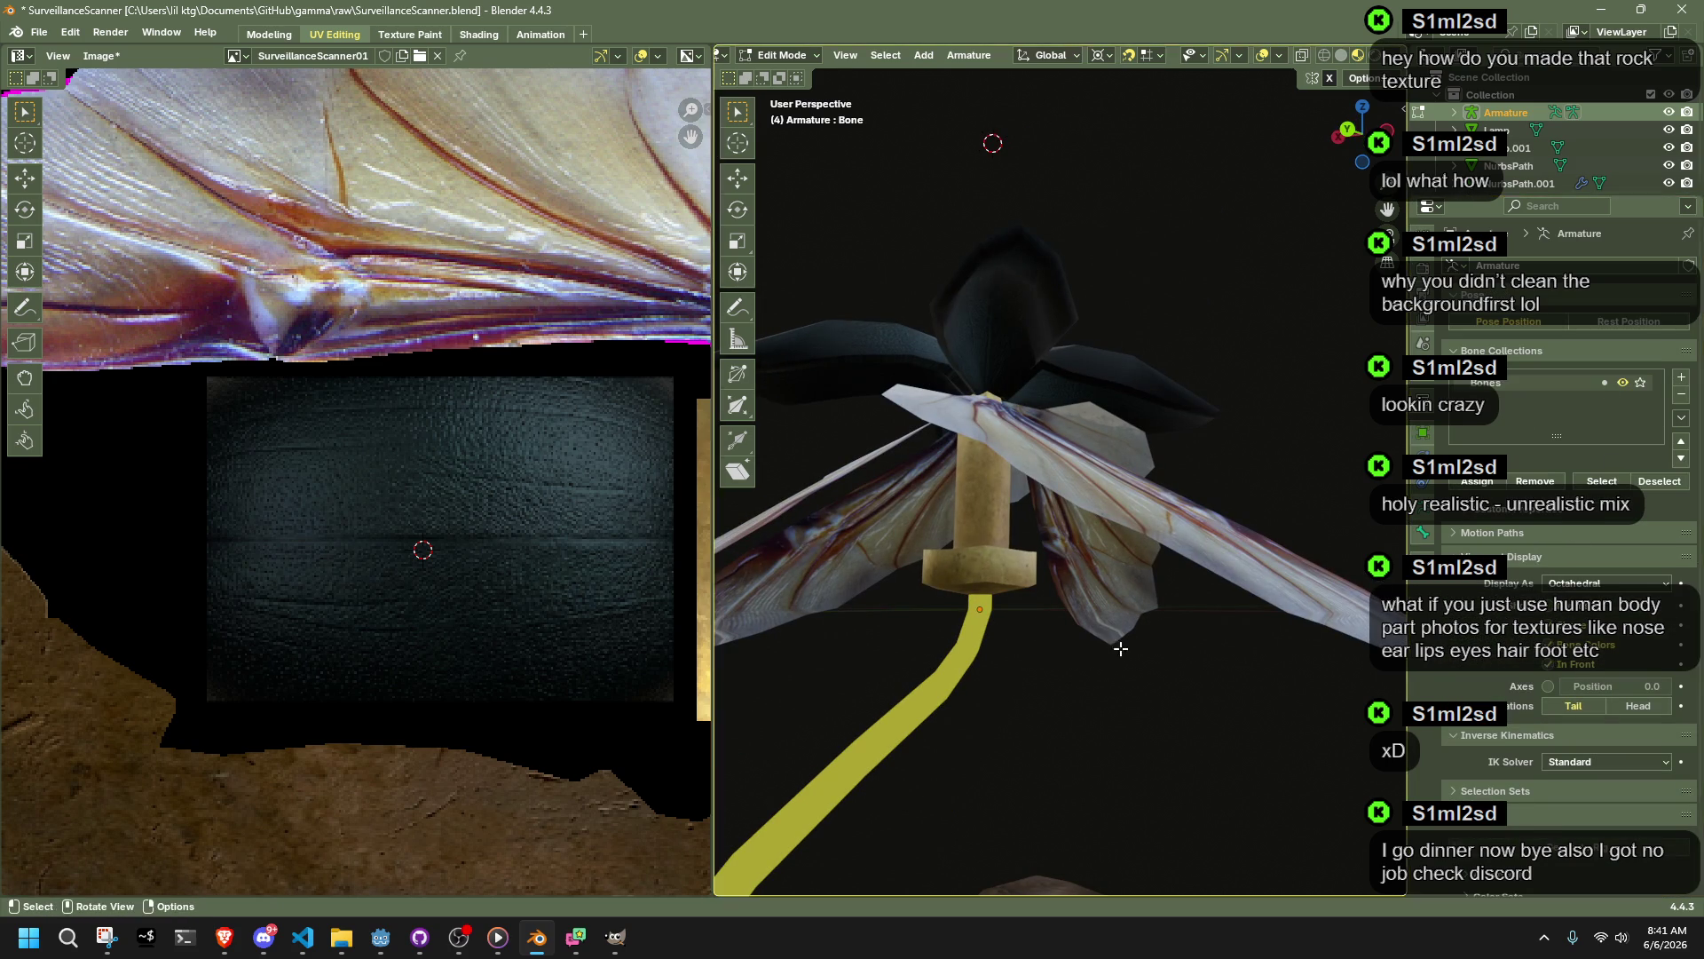
key("Tab")
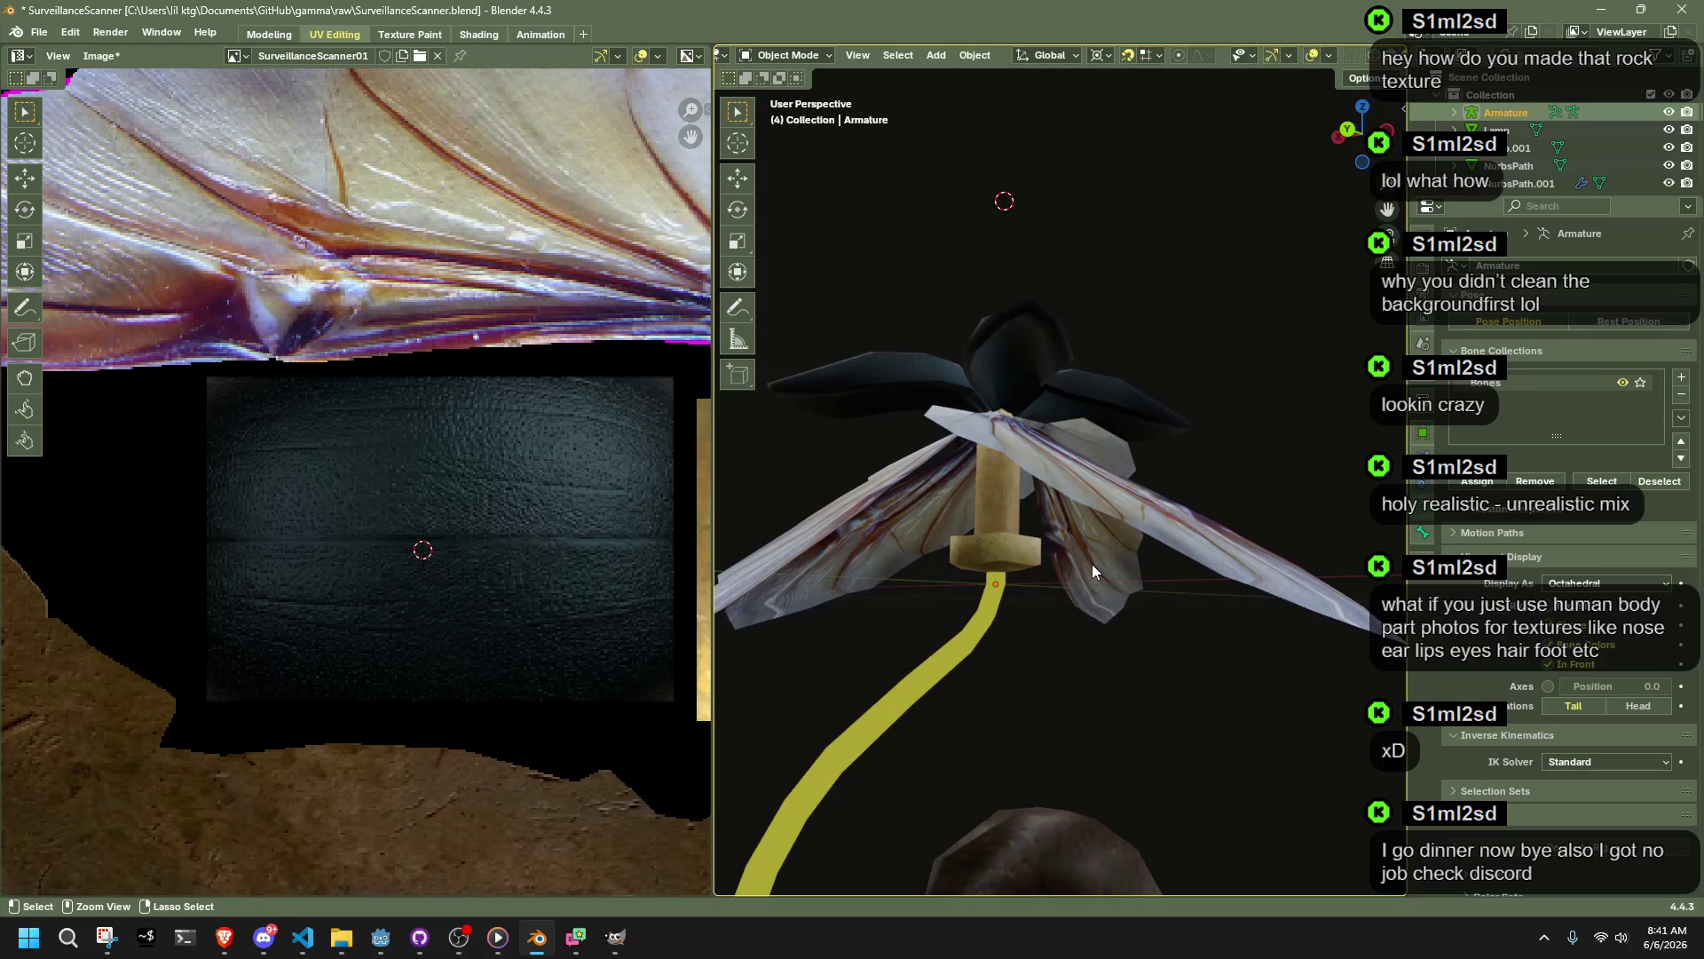
Step: Shorten the first bone by moving its tail along Z
middle_click_drag(1092, 564, 955, 133)
key("g")
key("z")
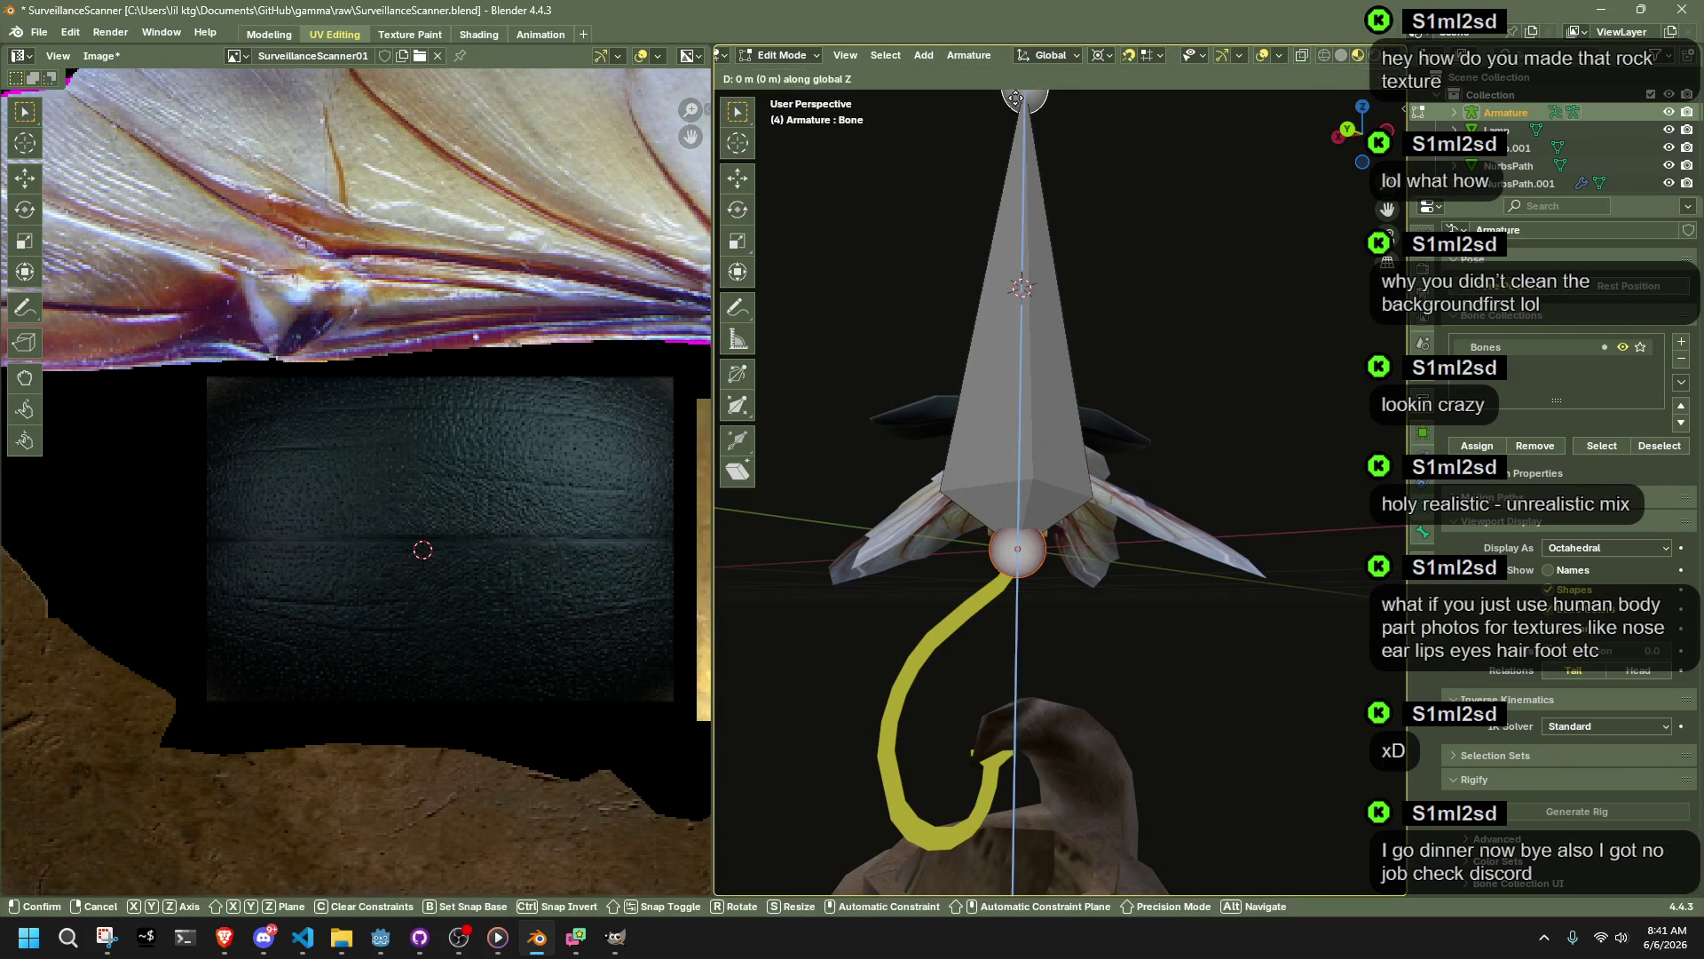
left_click(1038, 472)
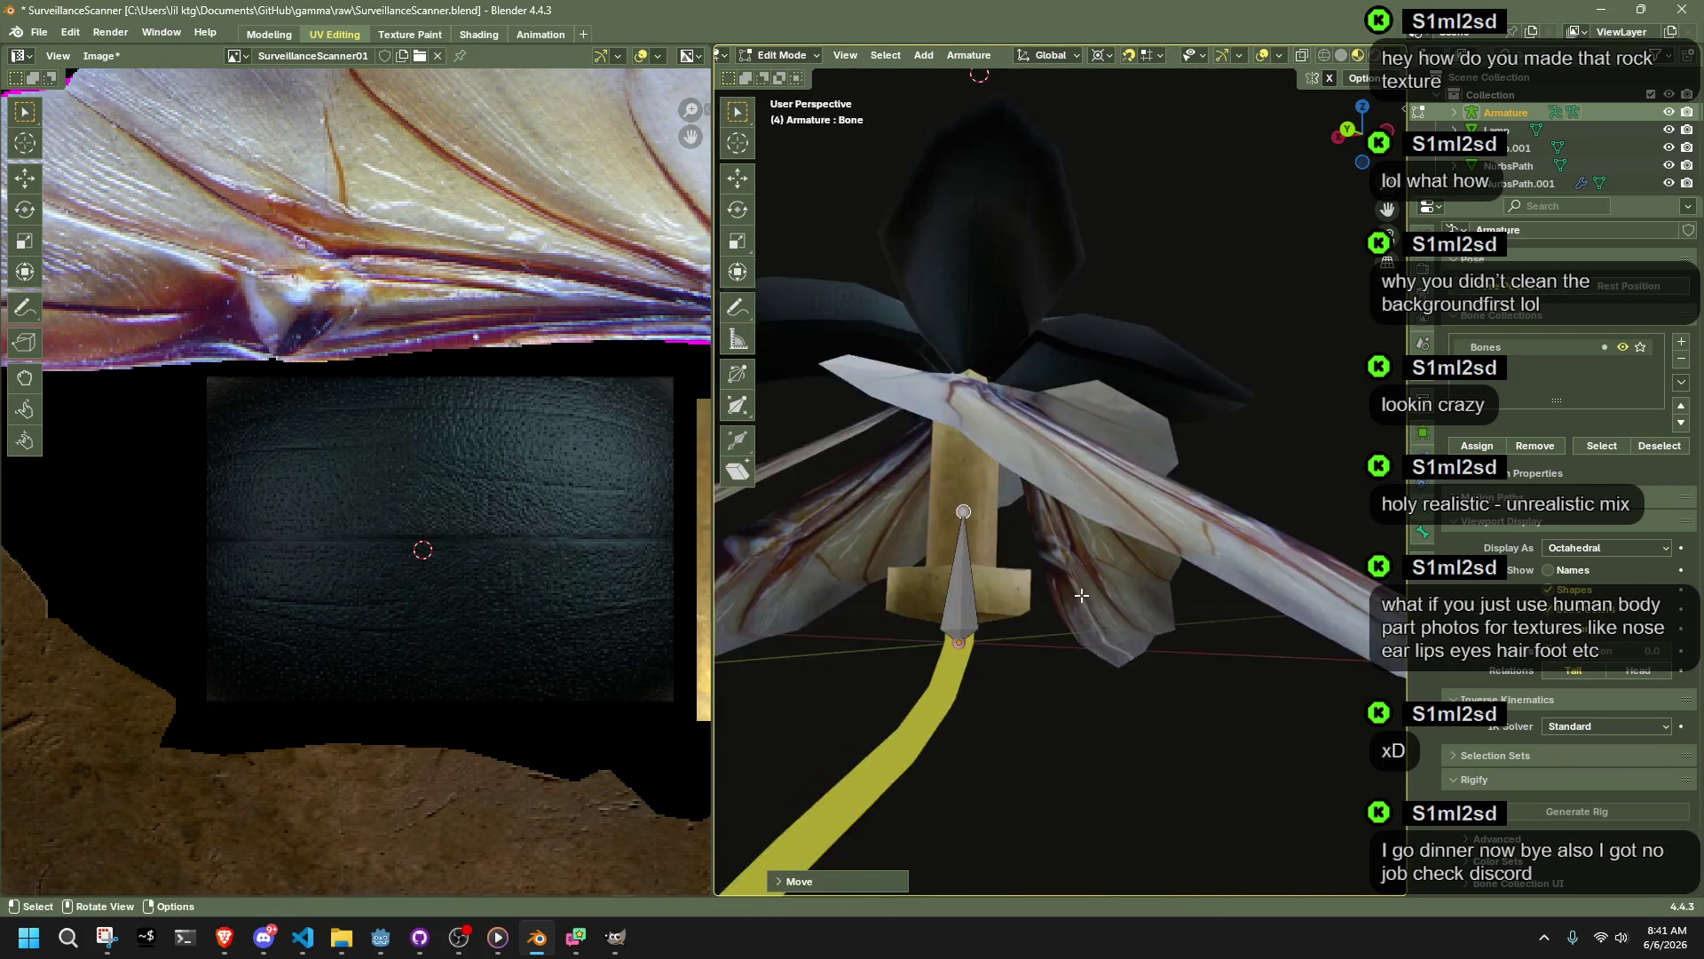
scroll(1038, 472, "up", 4)
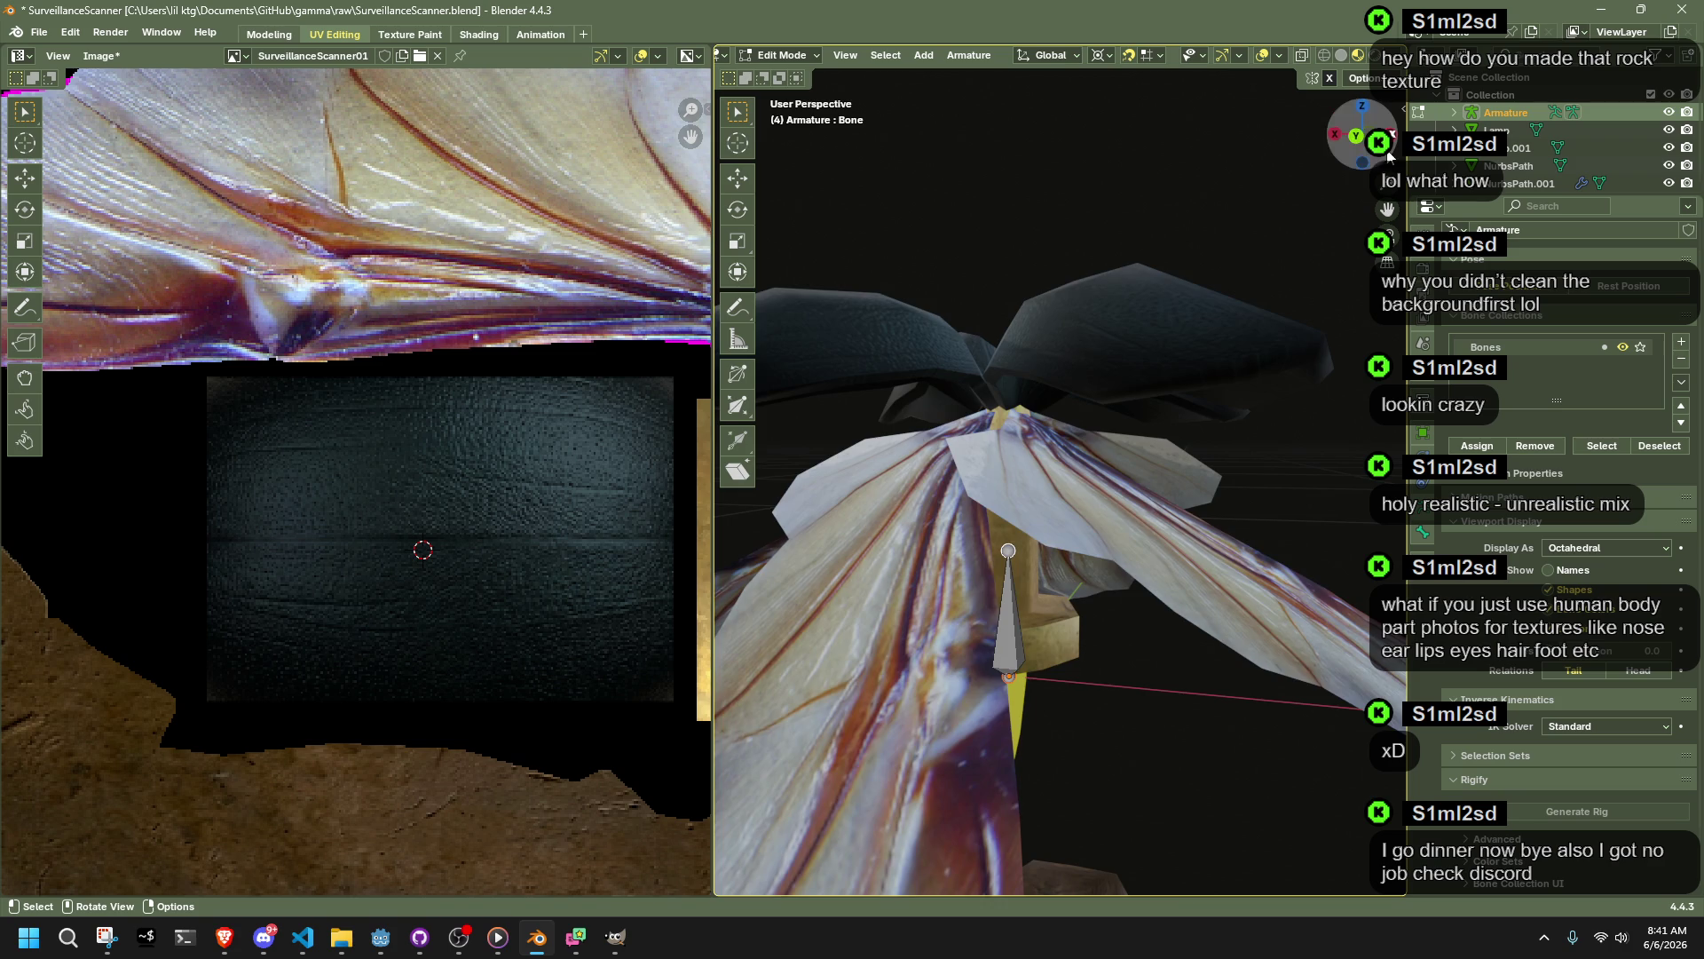
left_click(1391, 135)
Step: Extrude a second bone vertically from the first bone's tip
key("e")
key("z")
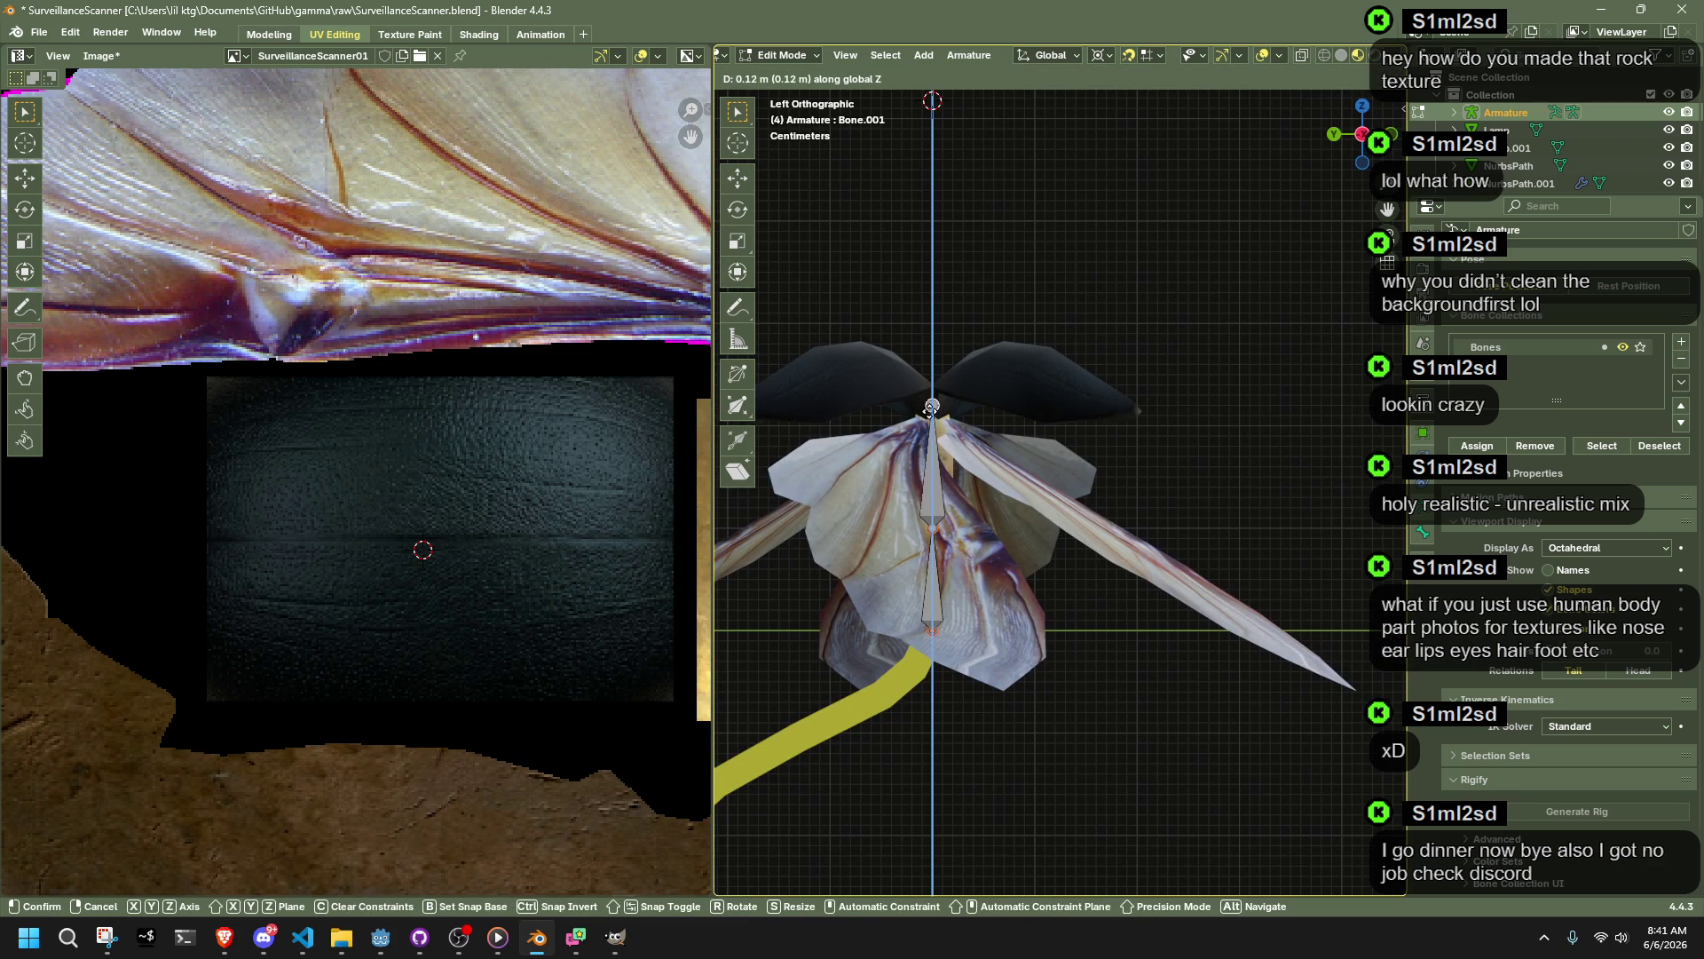
left_click(931, 405)
scroll(1058, 648, "down", 2)
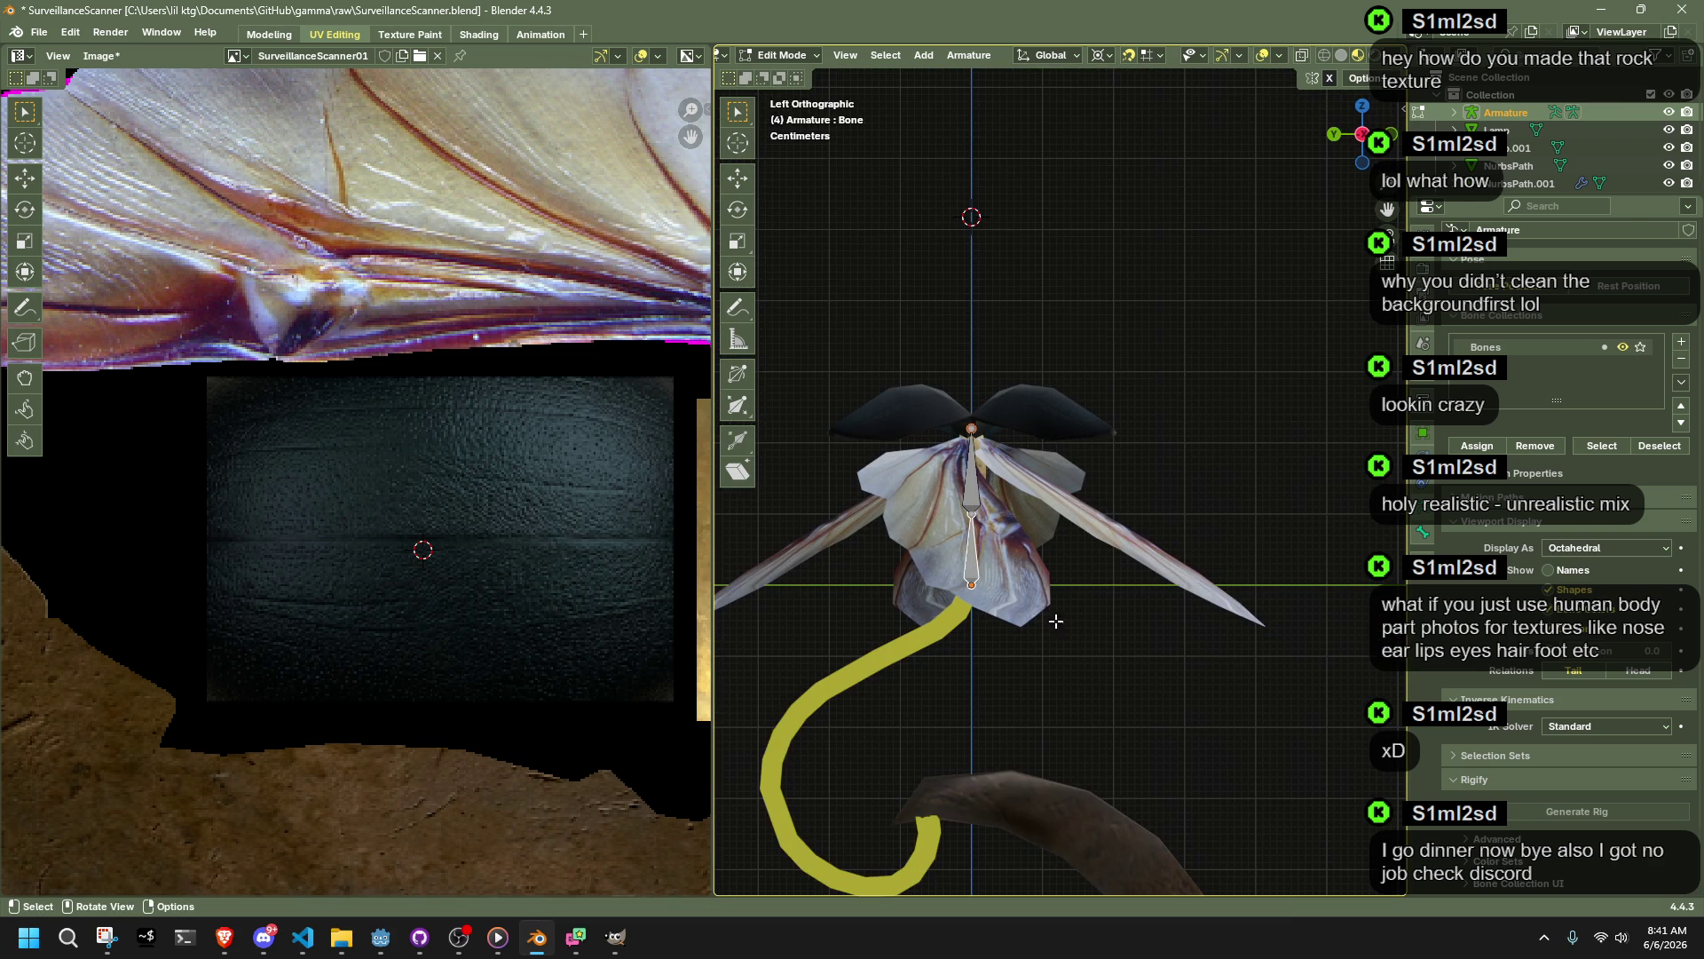
scroll(1012, 590, "down", 3, "shift")
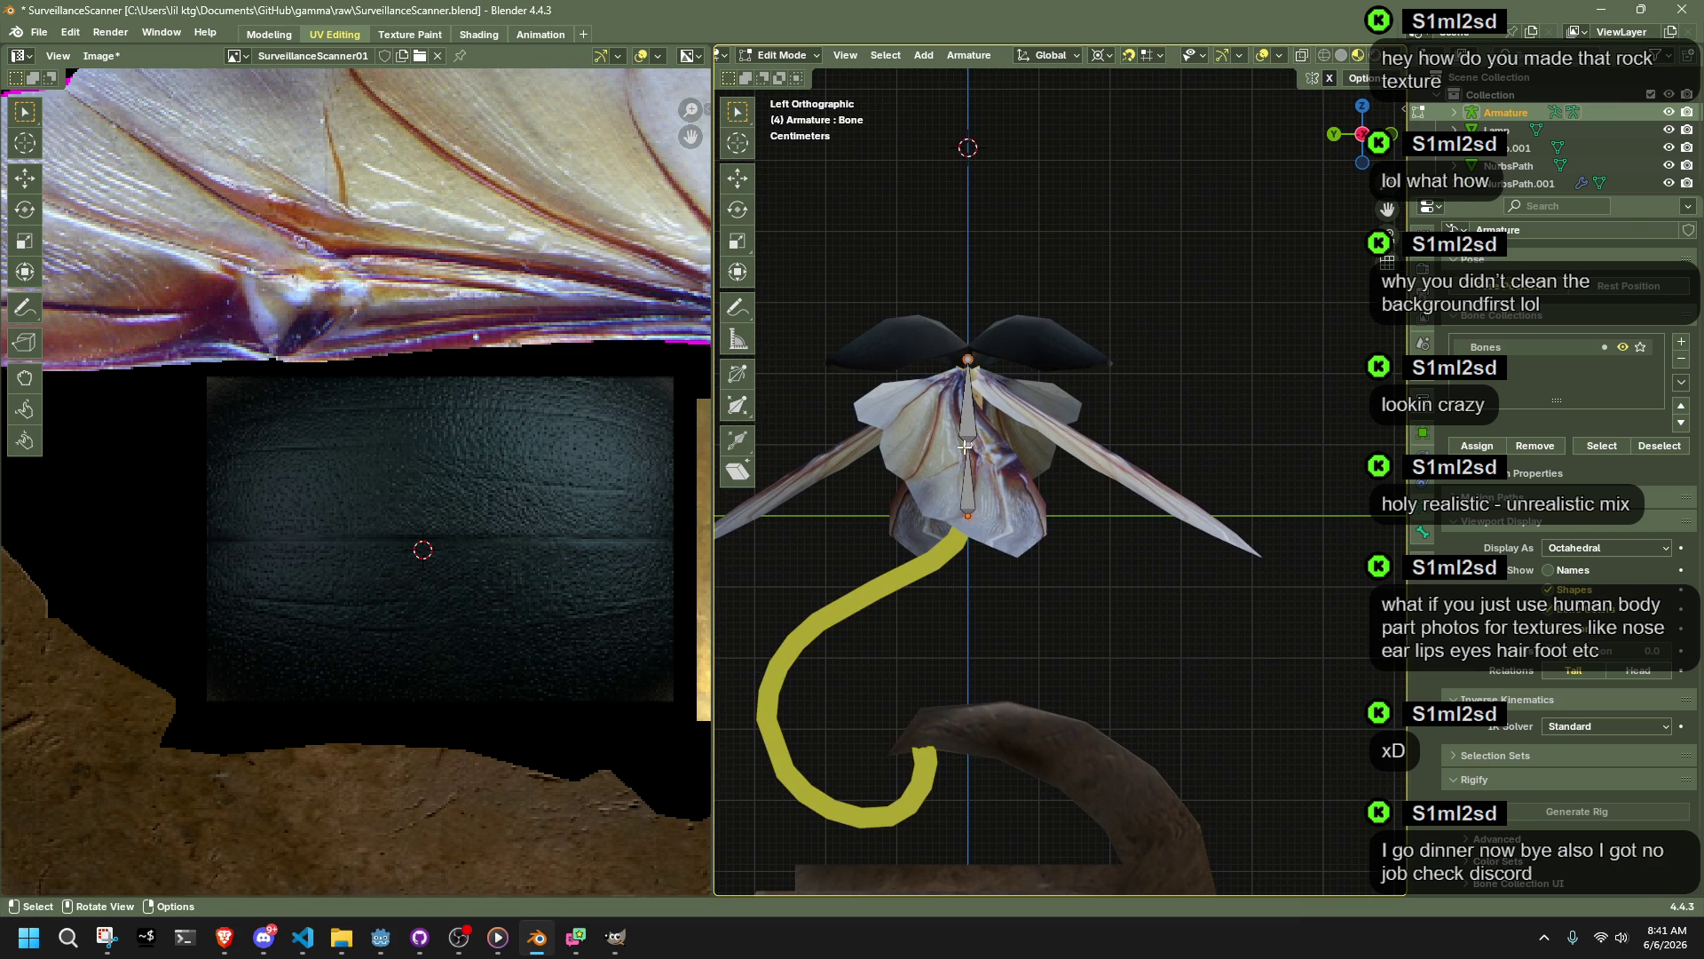
scroll(968, 446, "down", 3)
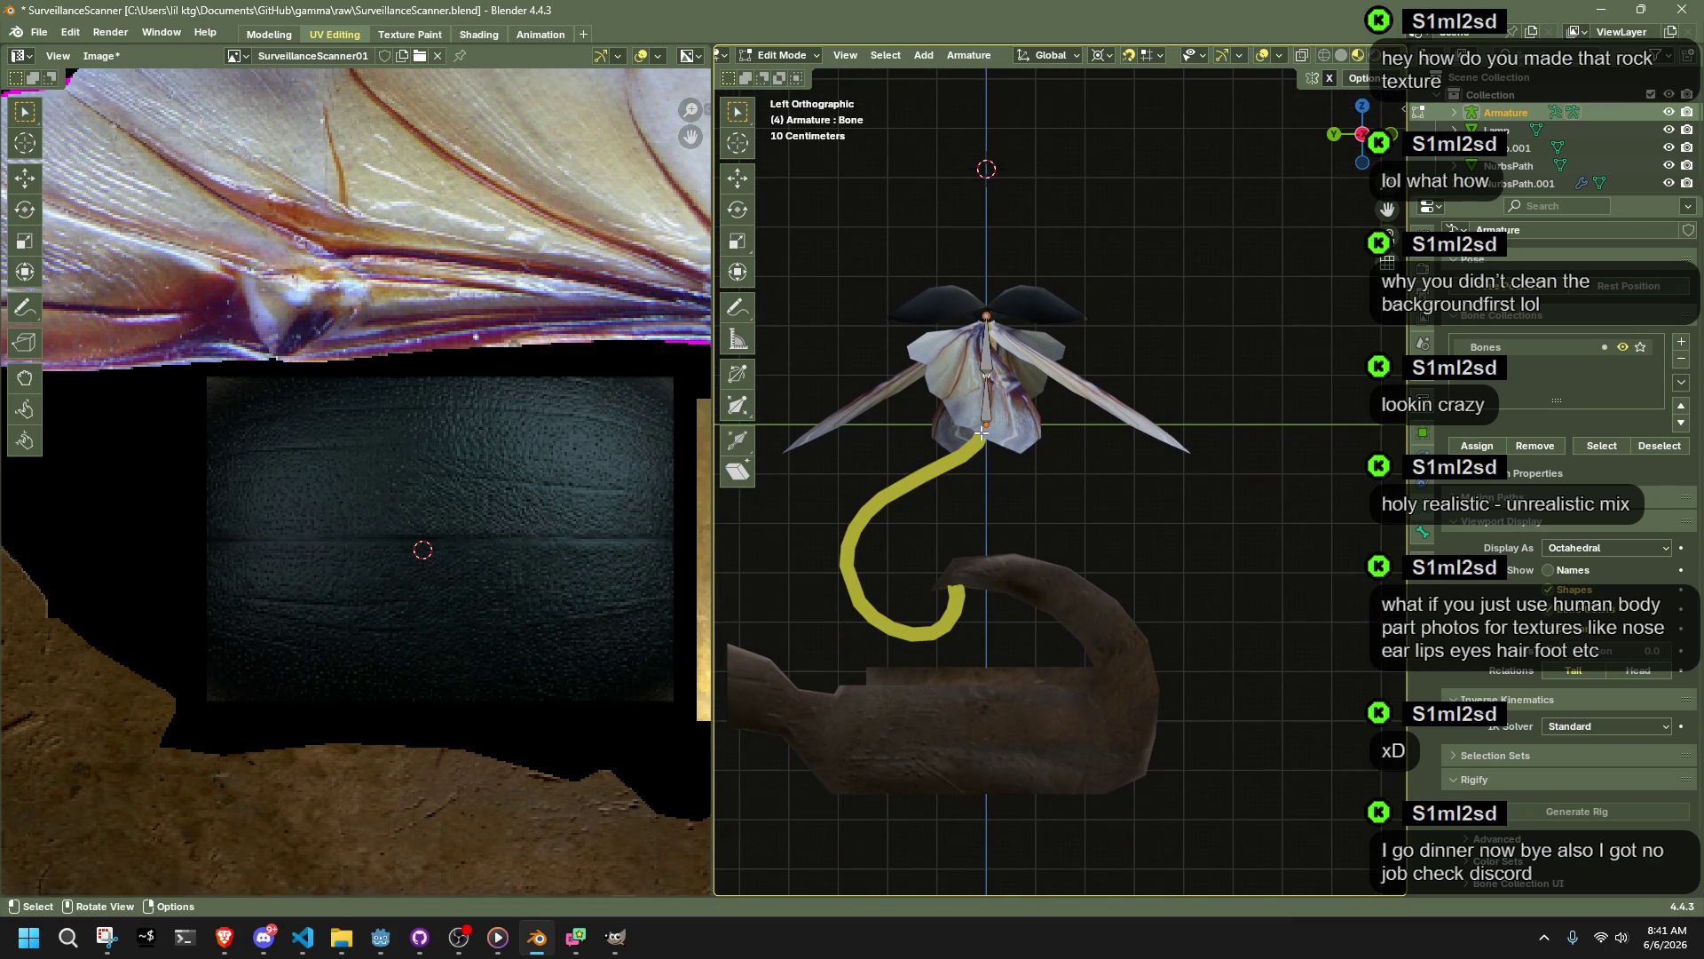
Step: Extrude a third bone downward and uncheck Connected in its Bone Relations
key("e")
key("z")
left_click(1244, 533)
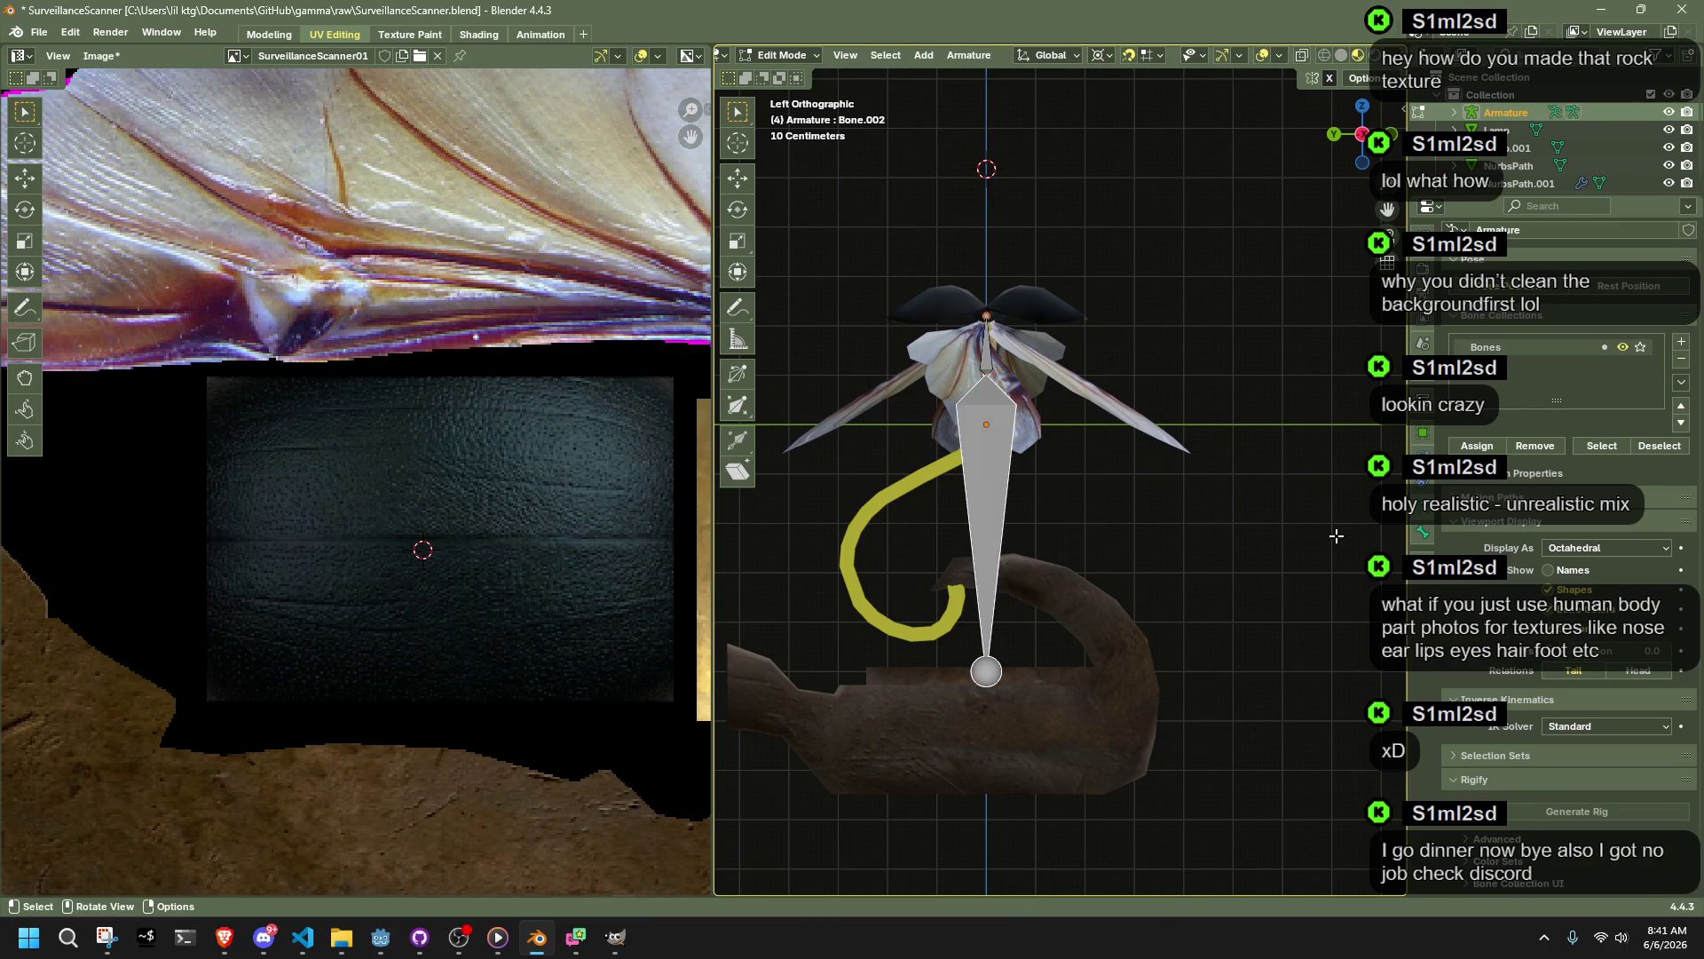
left_click(1428, 531)
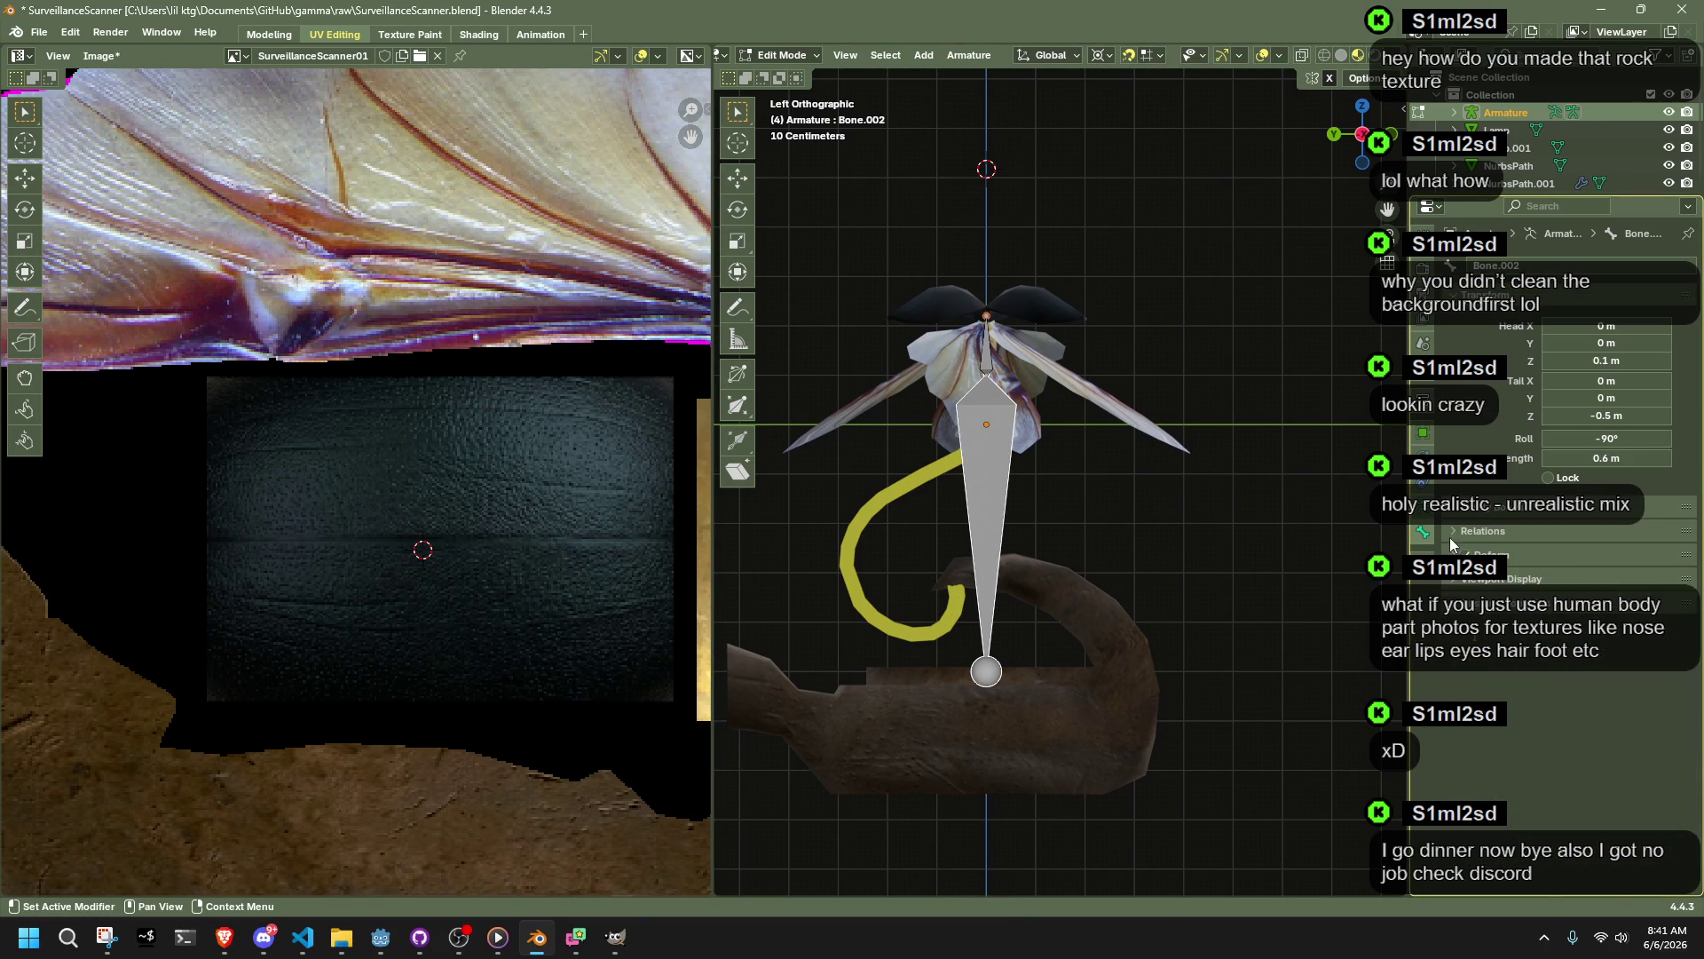
left_click(1453, 531)
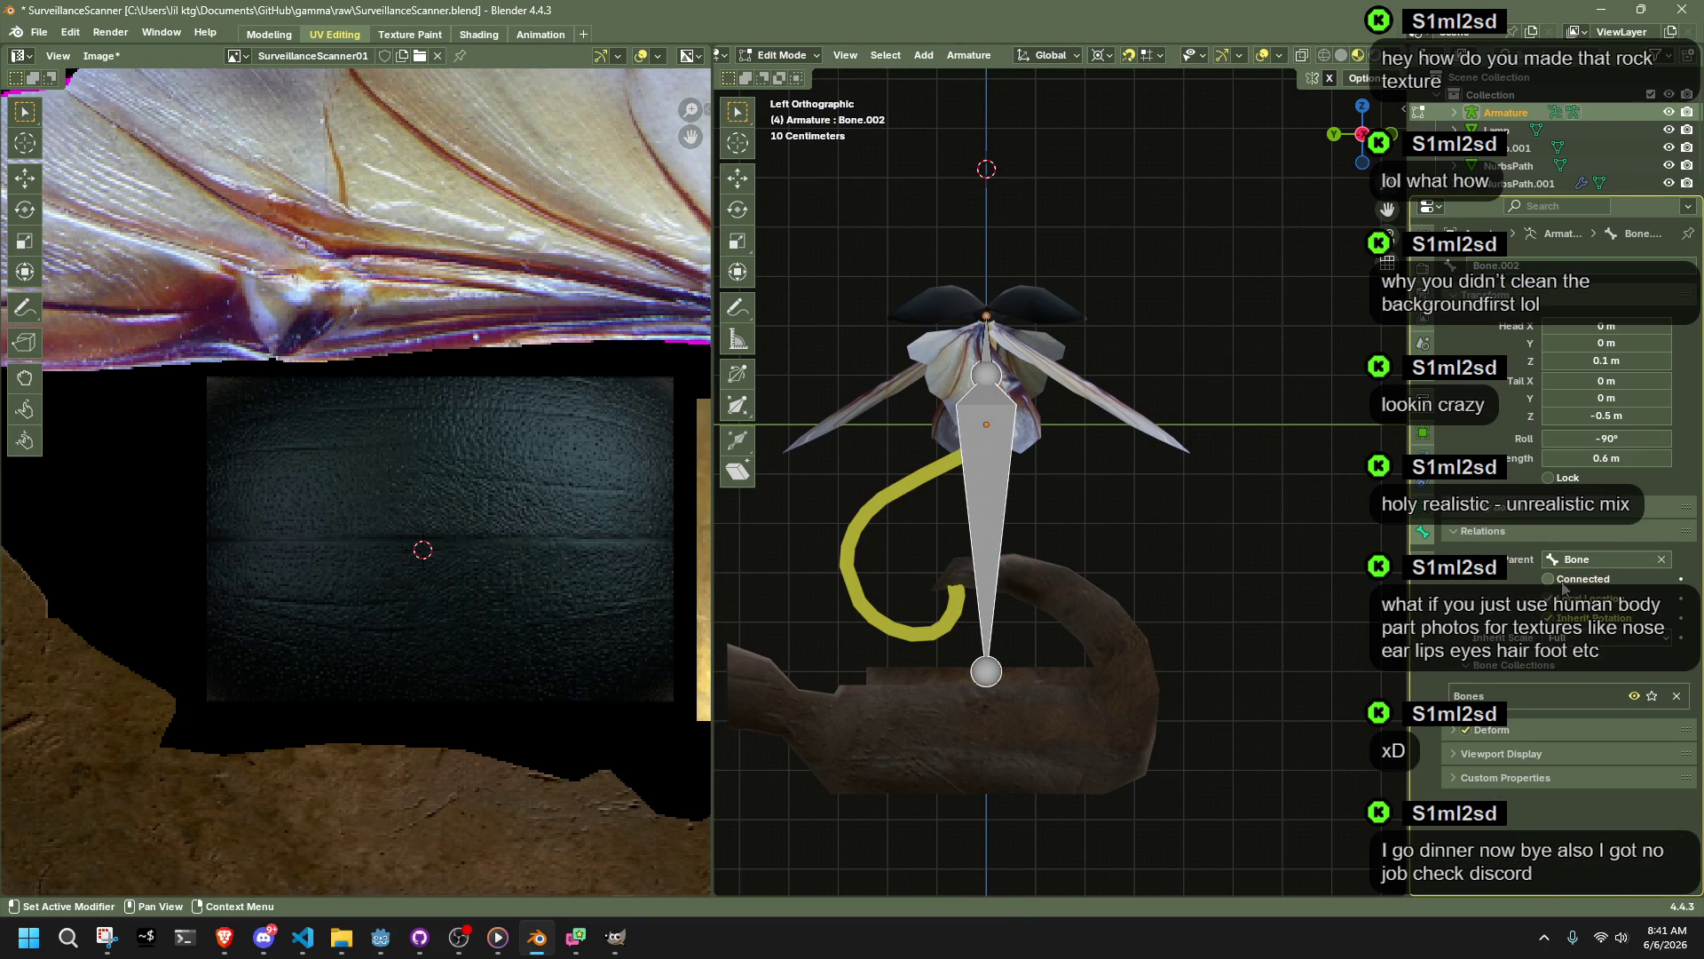
left_click(1002, 380)
Step: Move Bone.002 into the lamp base and lower it along Z
key("g")
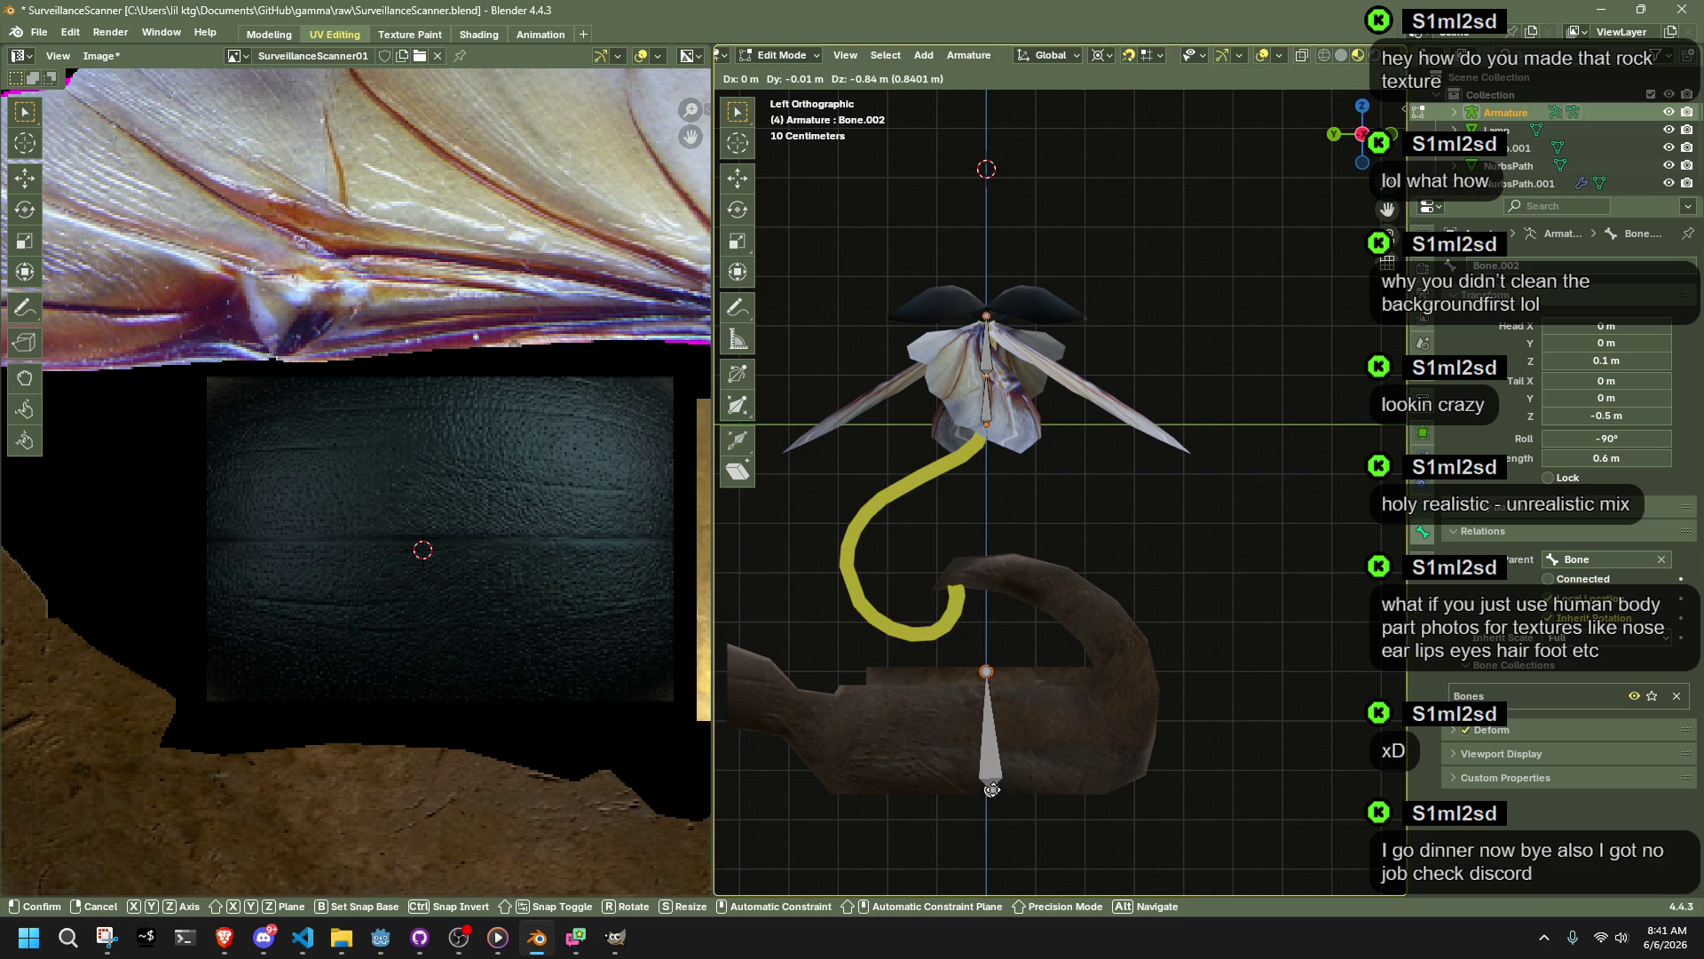
left_click(987, 789)
scroll(1111, 696, "down", 3)
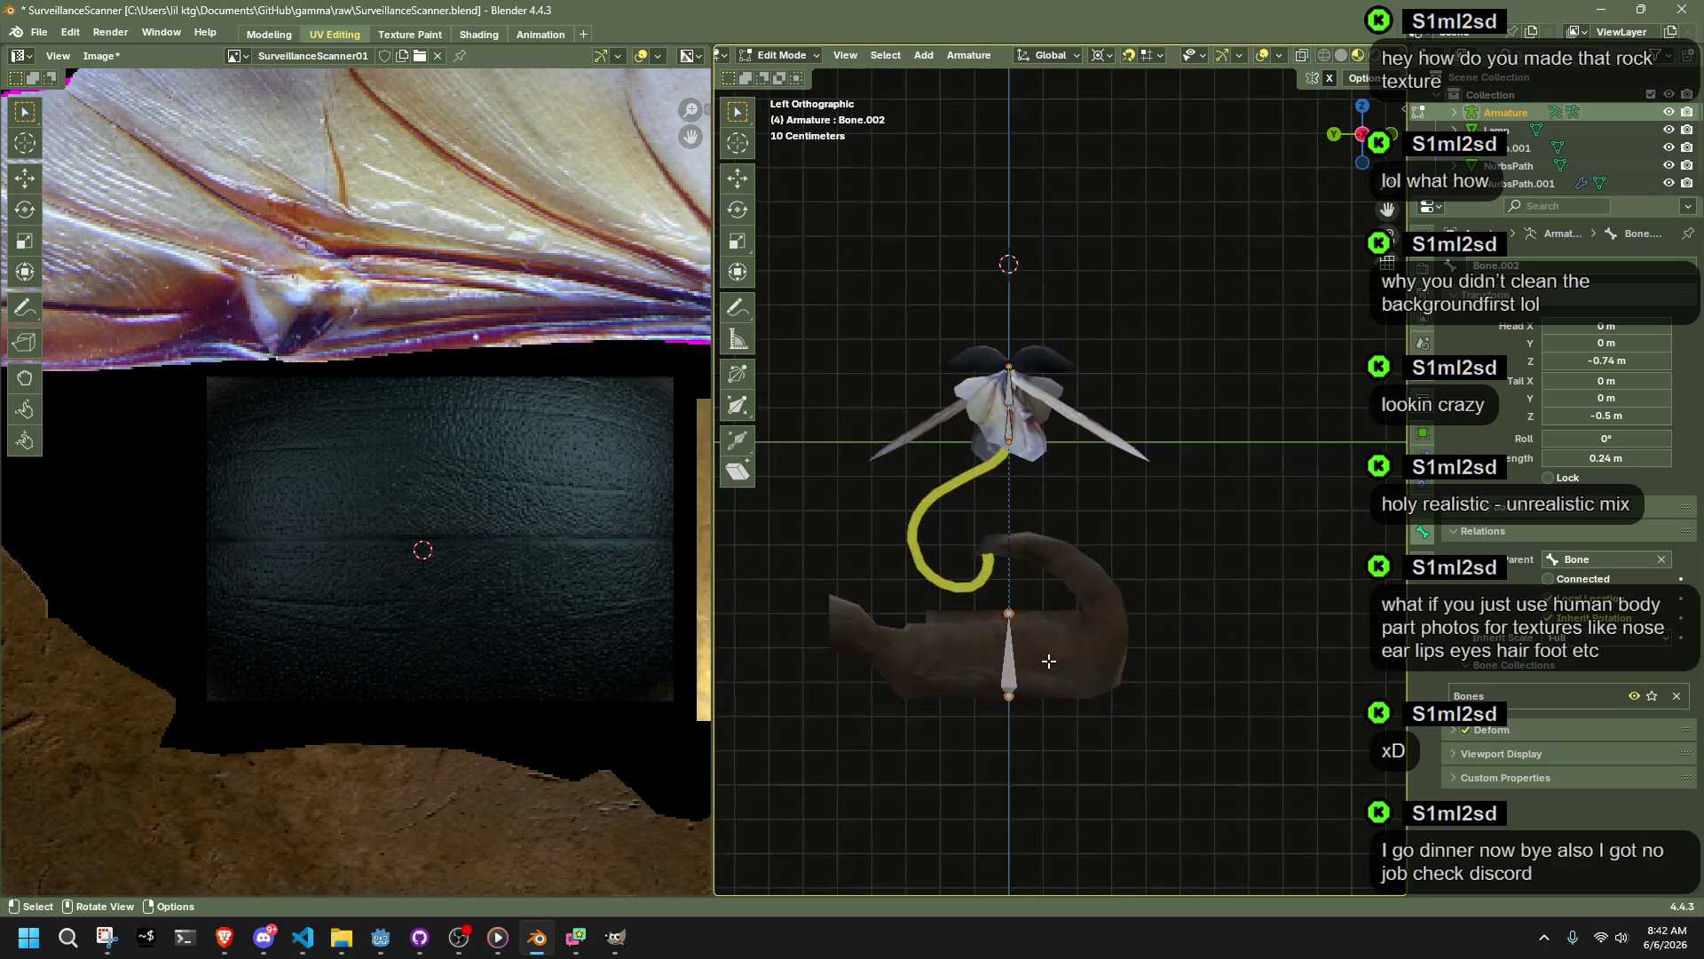
scroll(1099, 684, "up", 4)
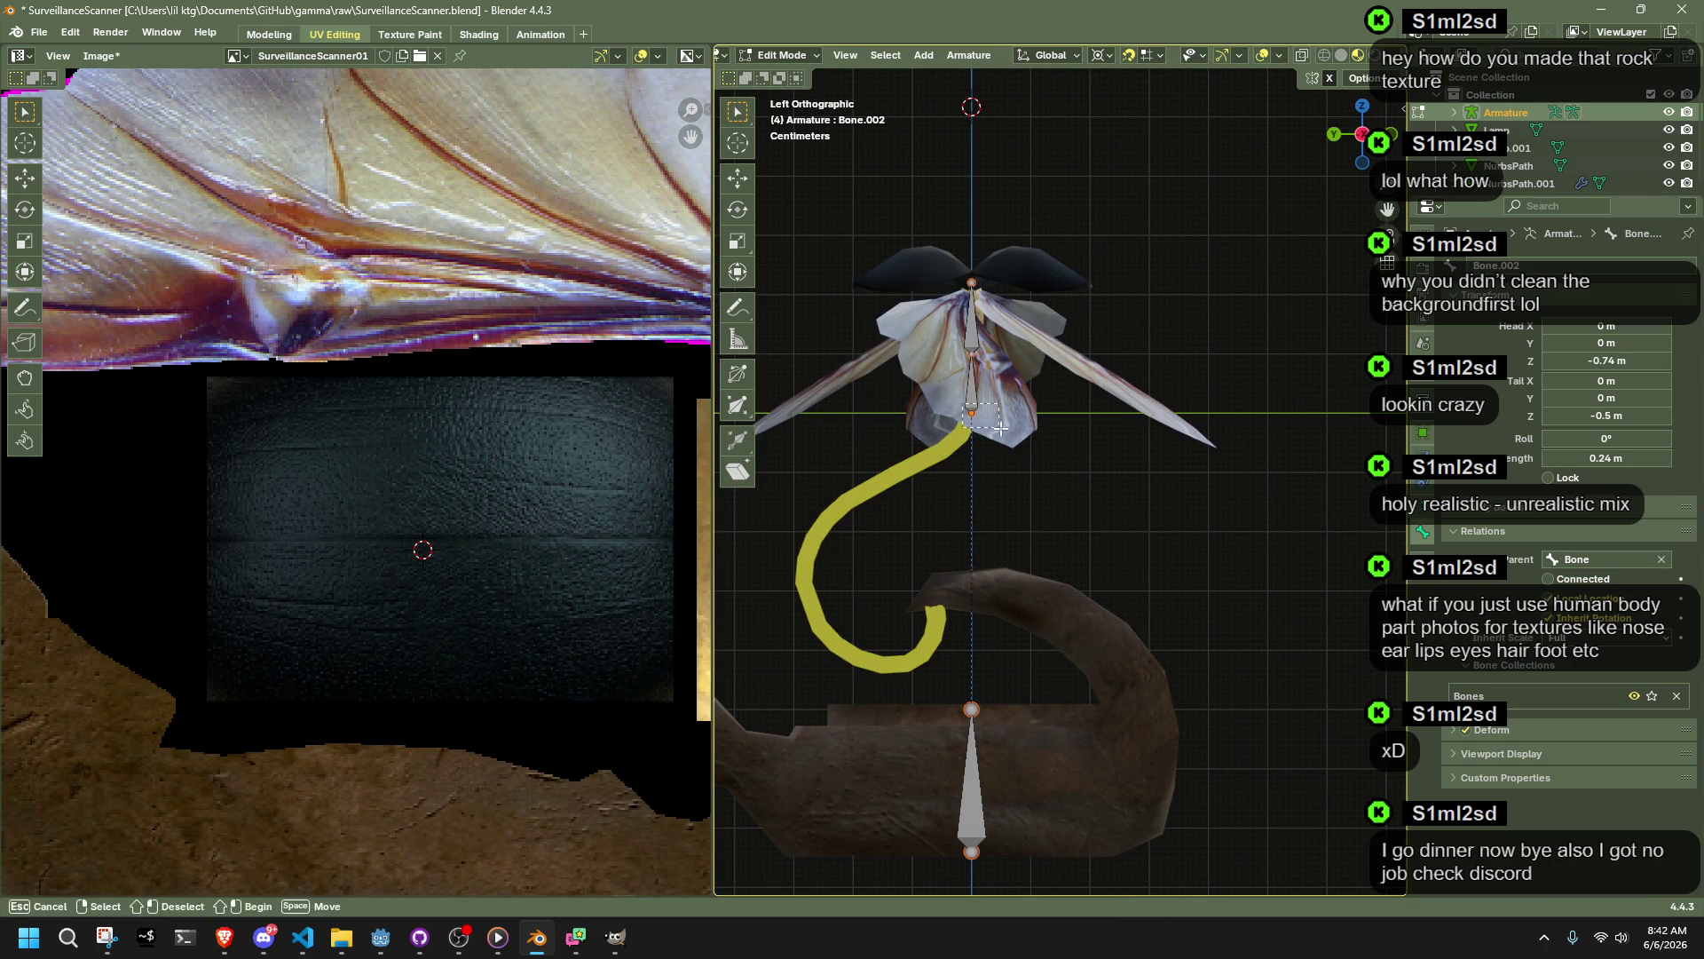
scroll(1133, 548, "down", 2)
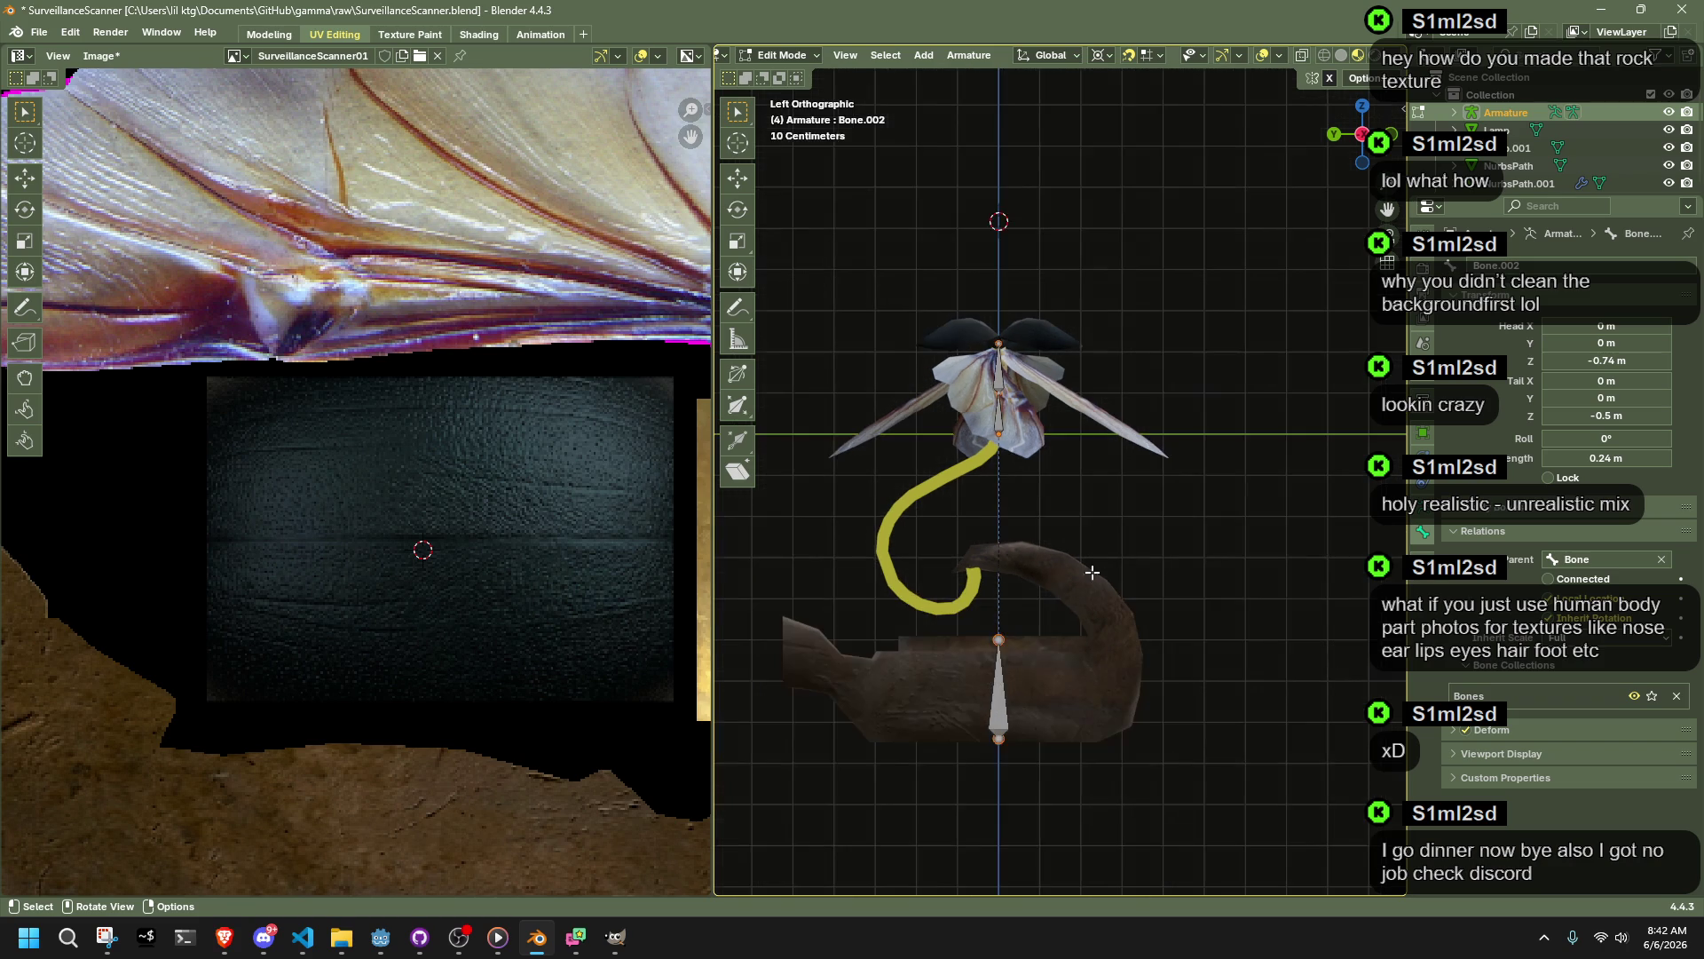
key("g")
key("z")
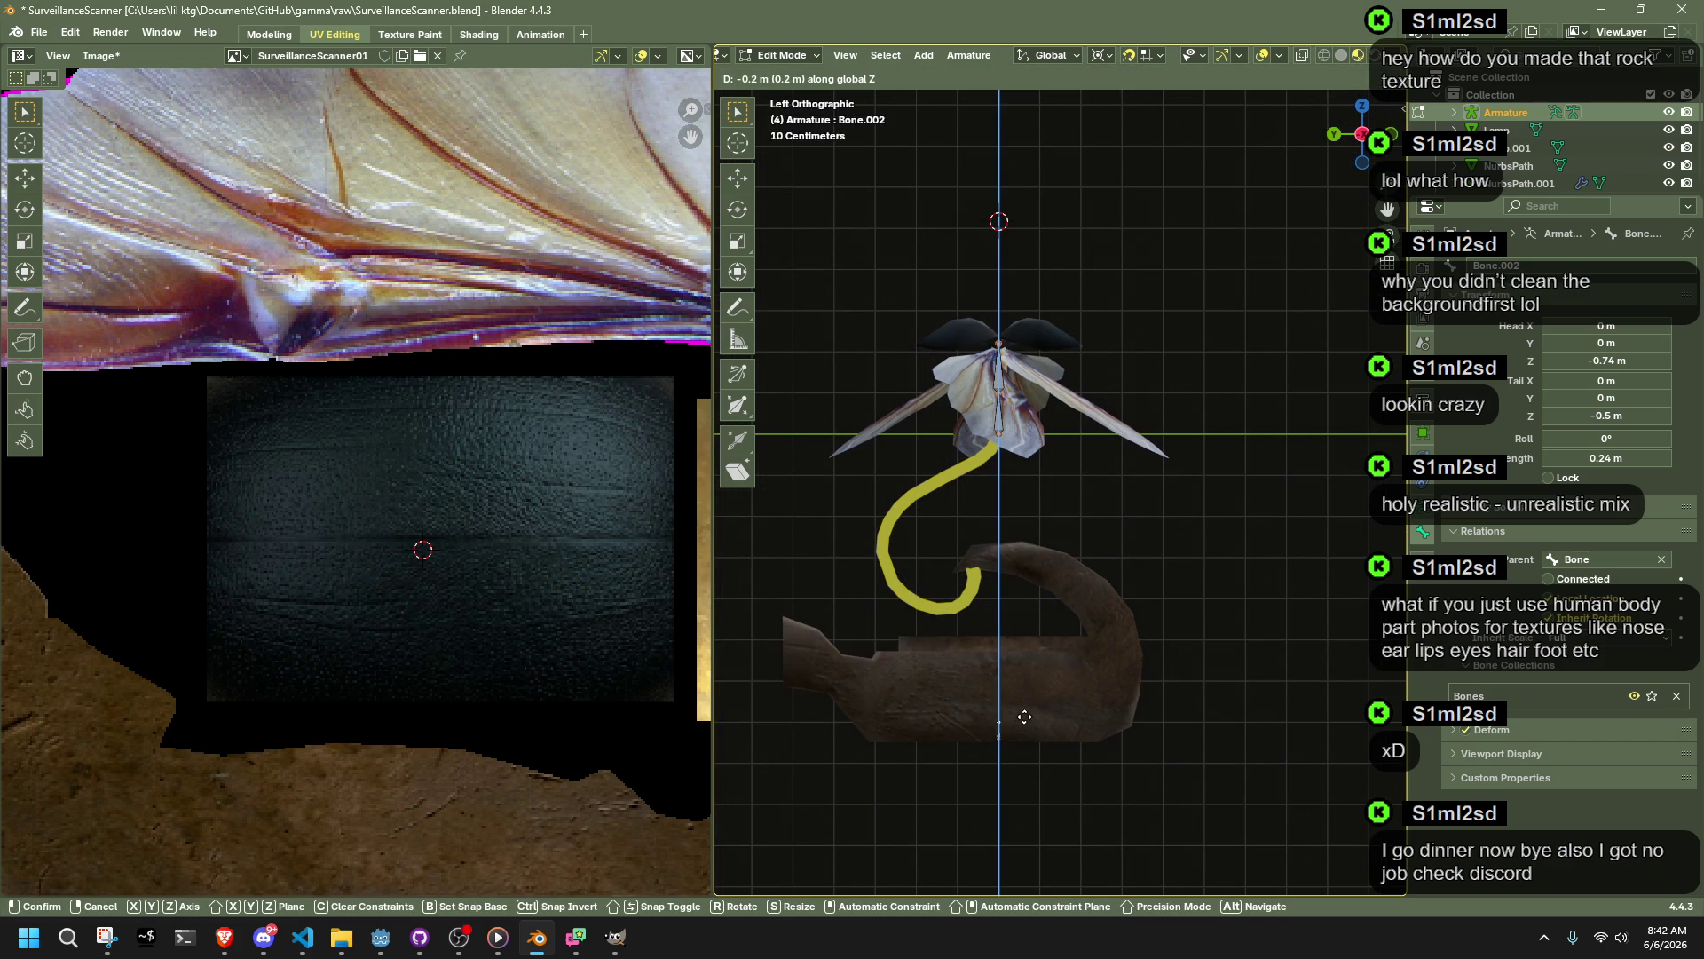
left_click(1024, 697)
key("Tab")
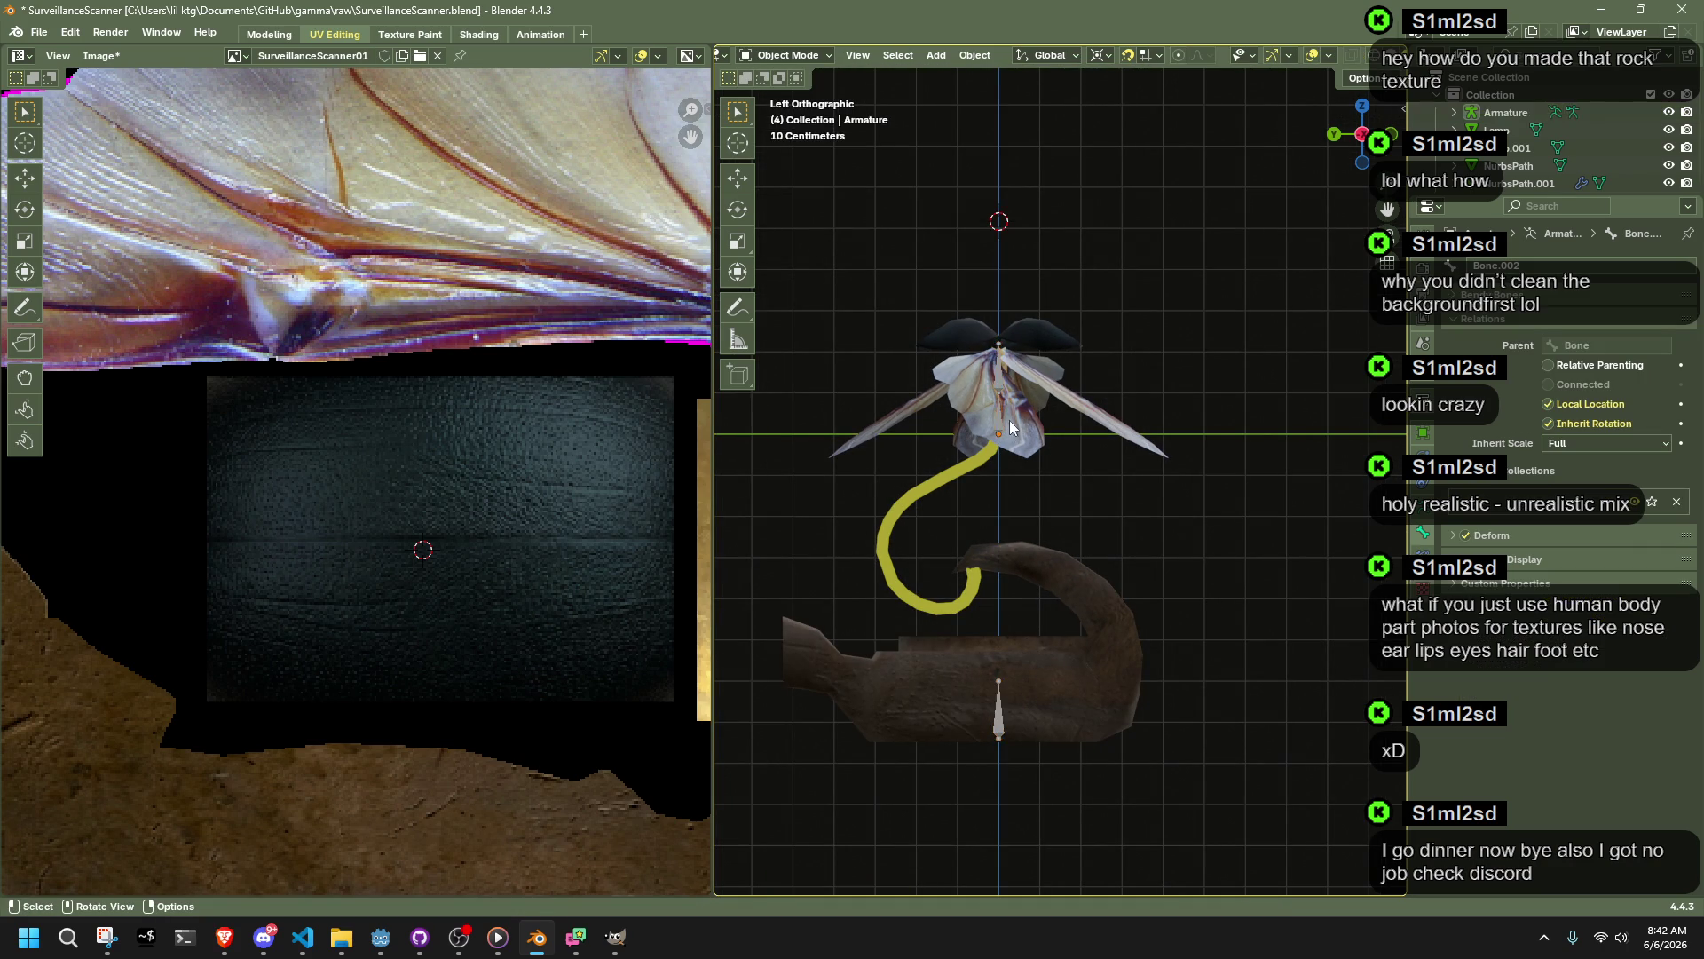
Step: Rename the upper bone to Top
mouse_move(999, 416)
middle_mouse_down()
mouse_move(1179, 469)
mouse_move(1115, 459)
middle_mouse_up()
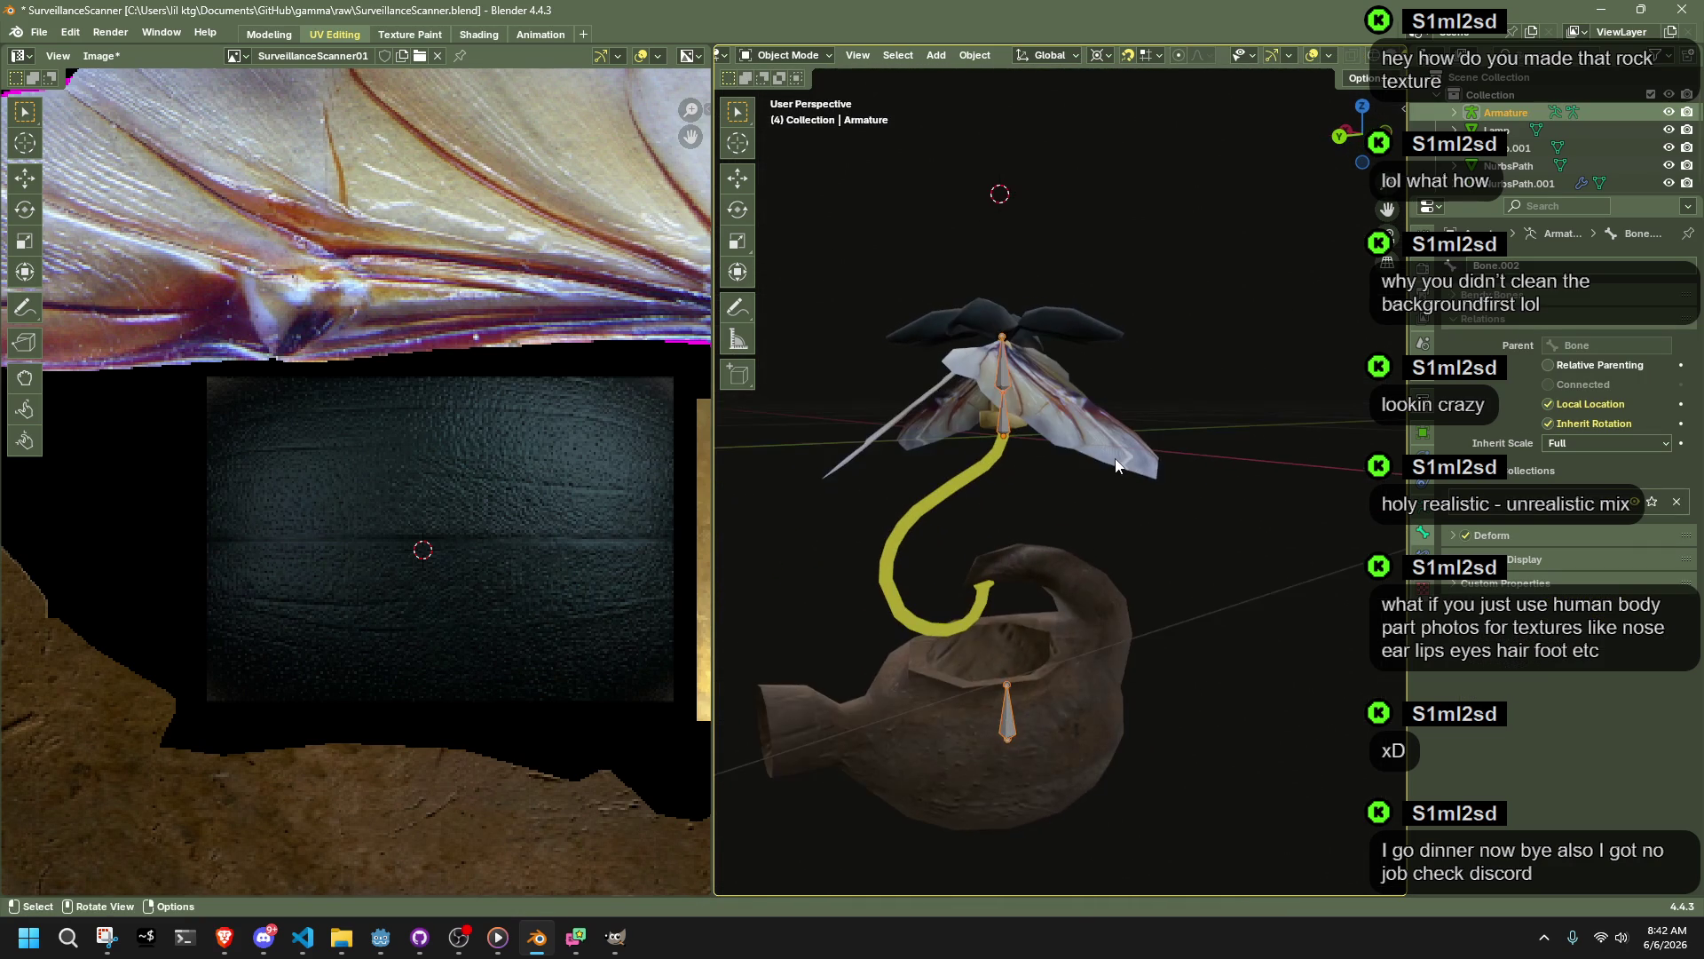
key("ctrl+Tab")
key("Tab")
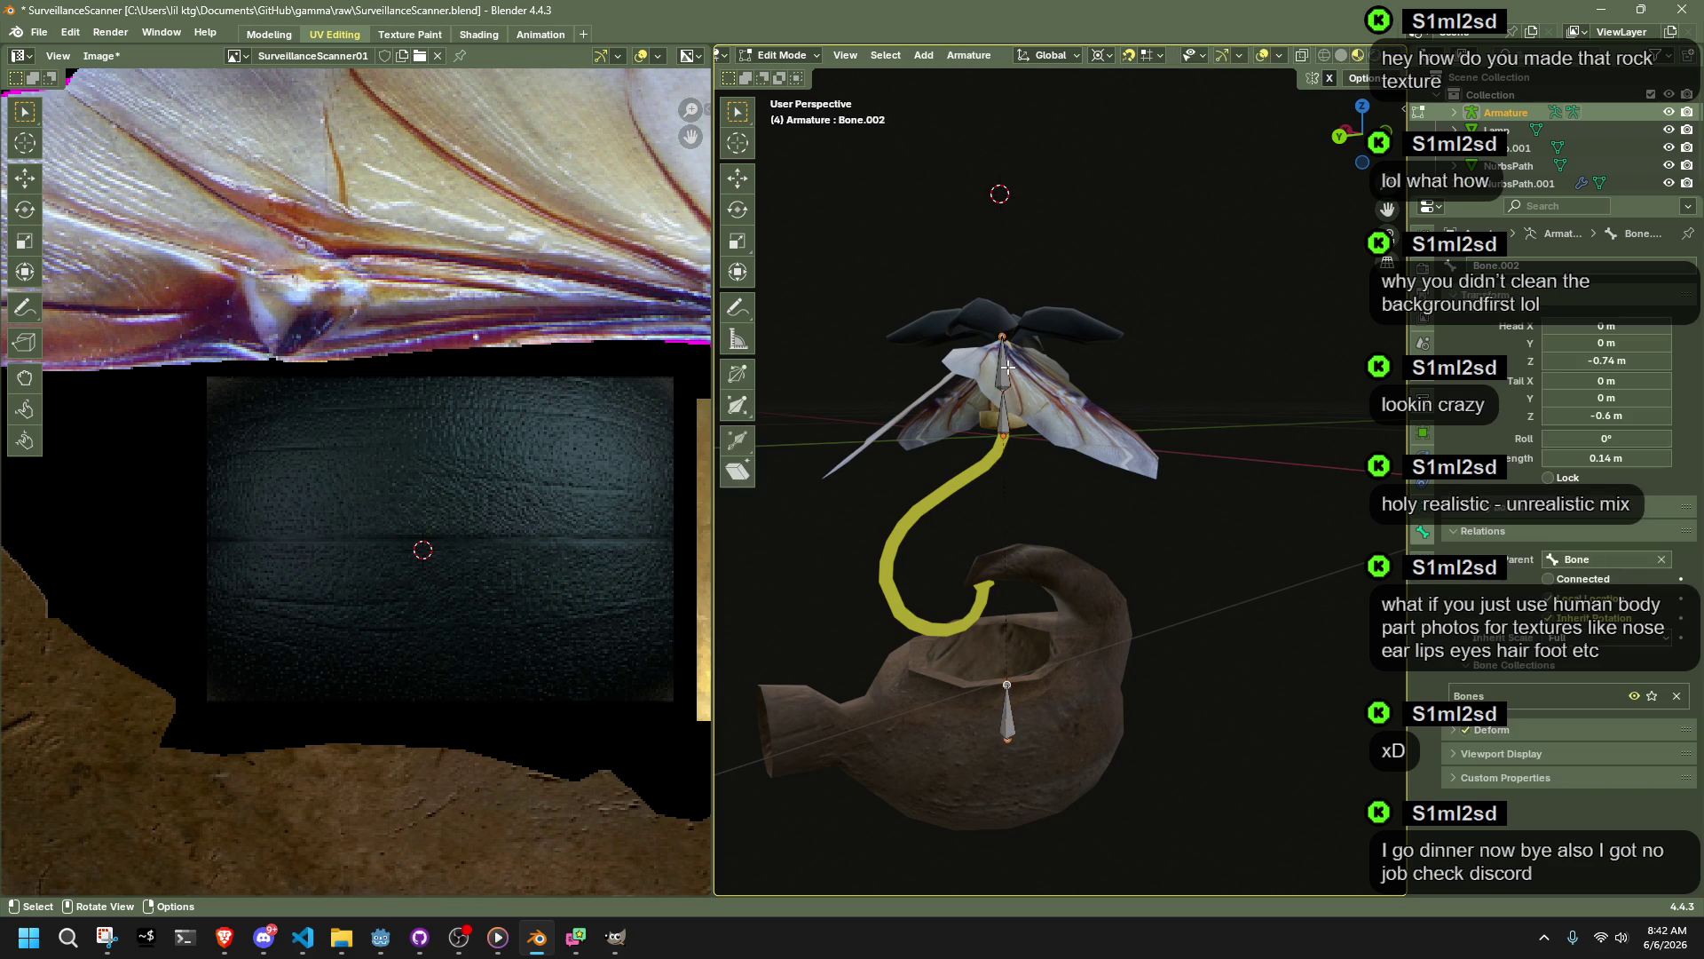
key("F2")
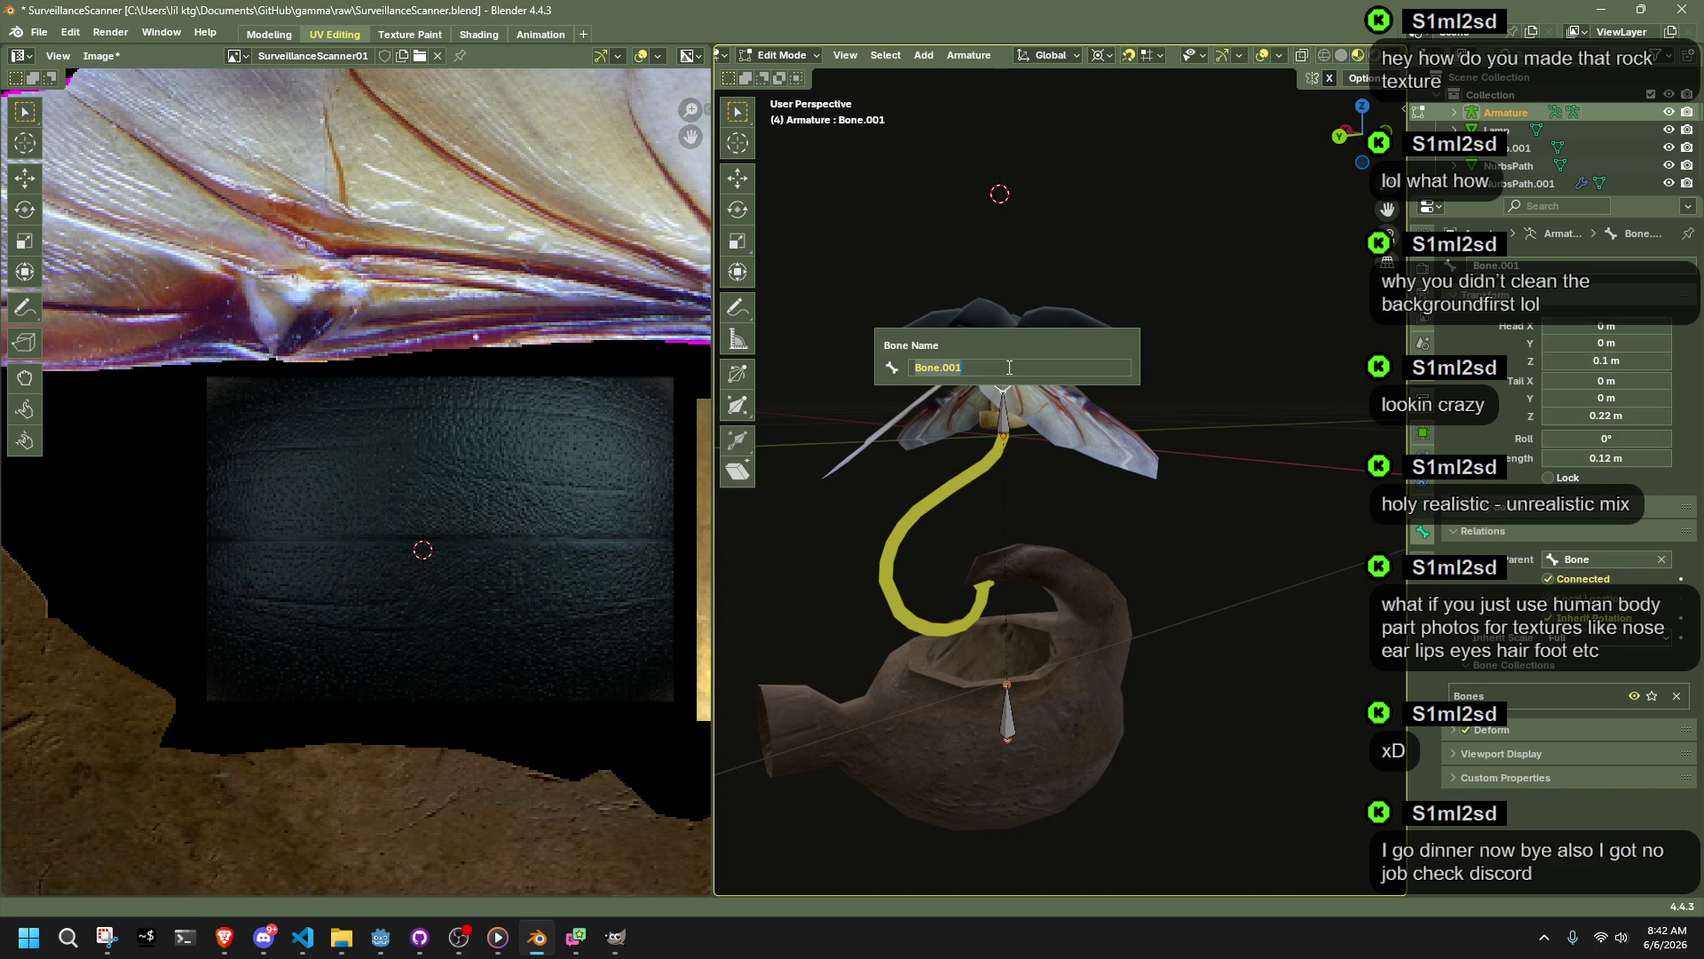
type("op")
key("Return")
Step: Rename the root bone Base and the bone inside the lamp base Lamp
left_click(1003, 424)
key("F2")
type("Base")
key("Return")
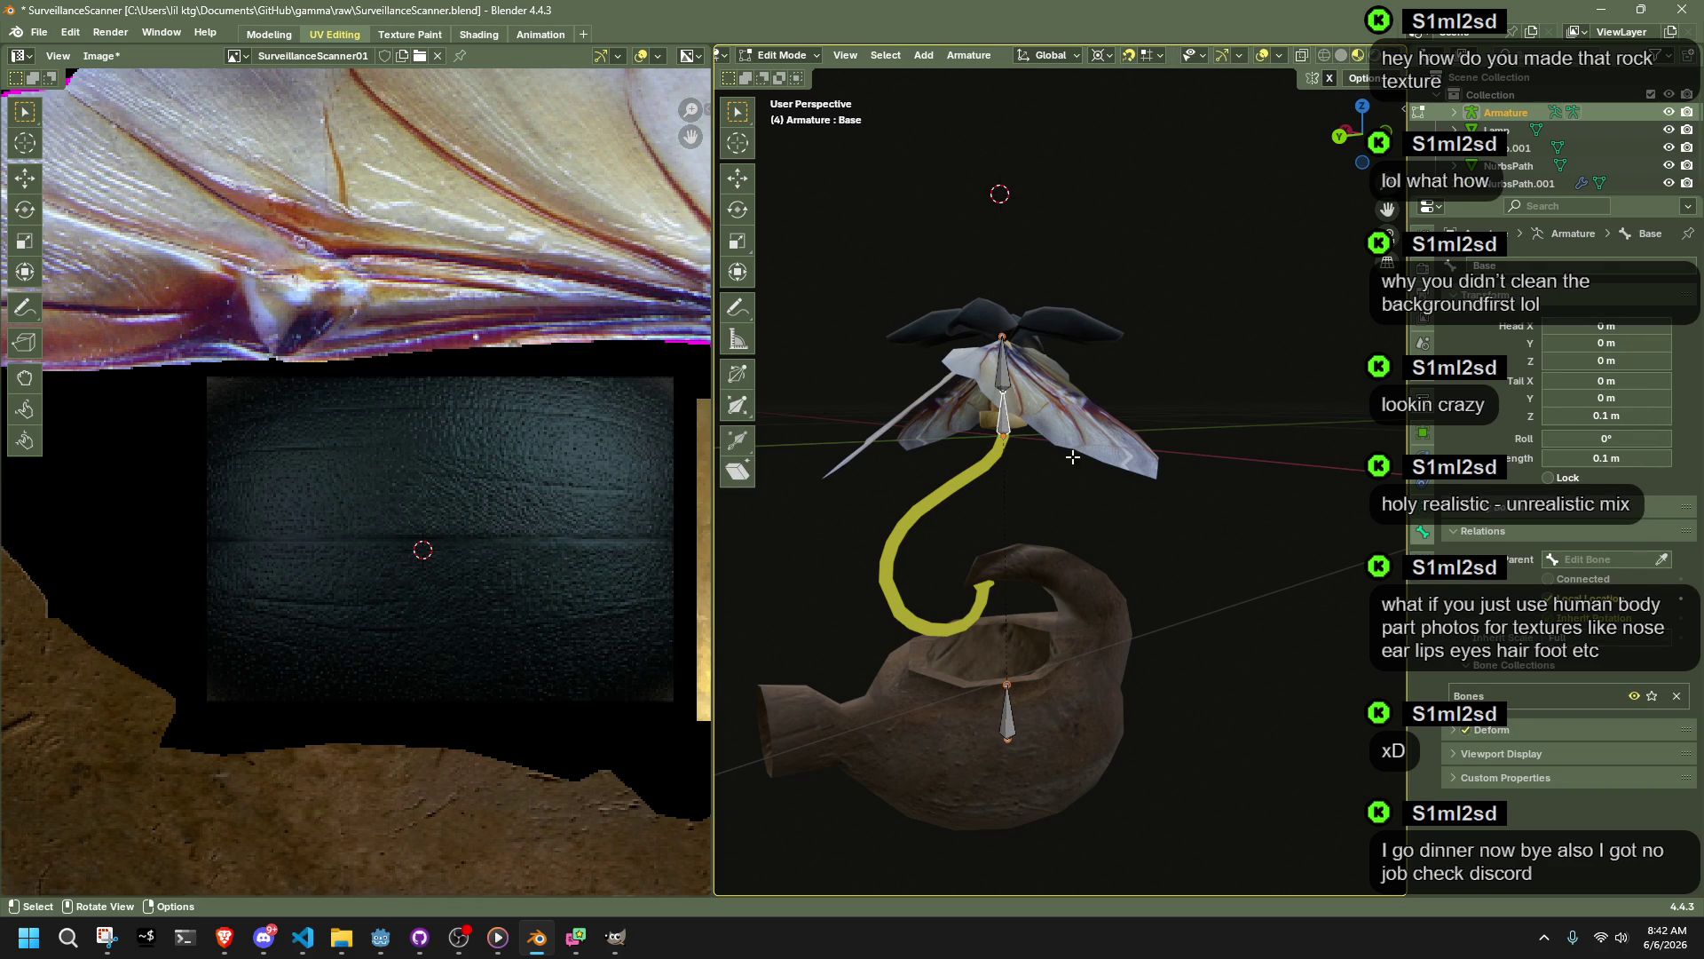
left_click(1017, 717)
key("F2")
type("Lamp")
key("Return")
Step: Save the file, then in Object Mode select the armature and the wing mesh
middle_click_drag(1047, 700, 1006, 514)
key("ctrl+s")
scroll(1006, 514, "up", 5)
key("Tab")
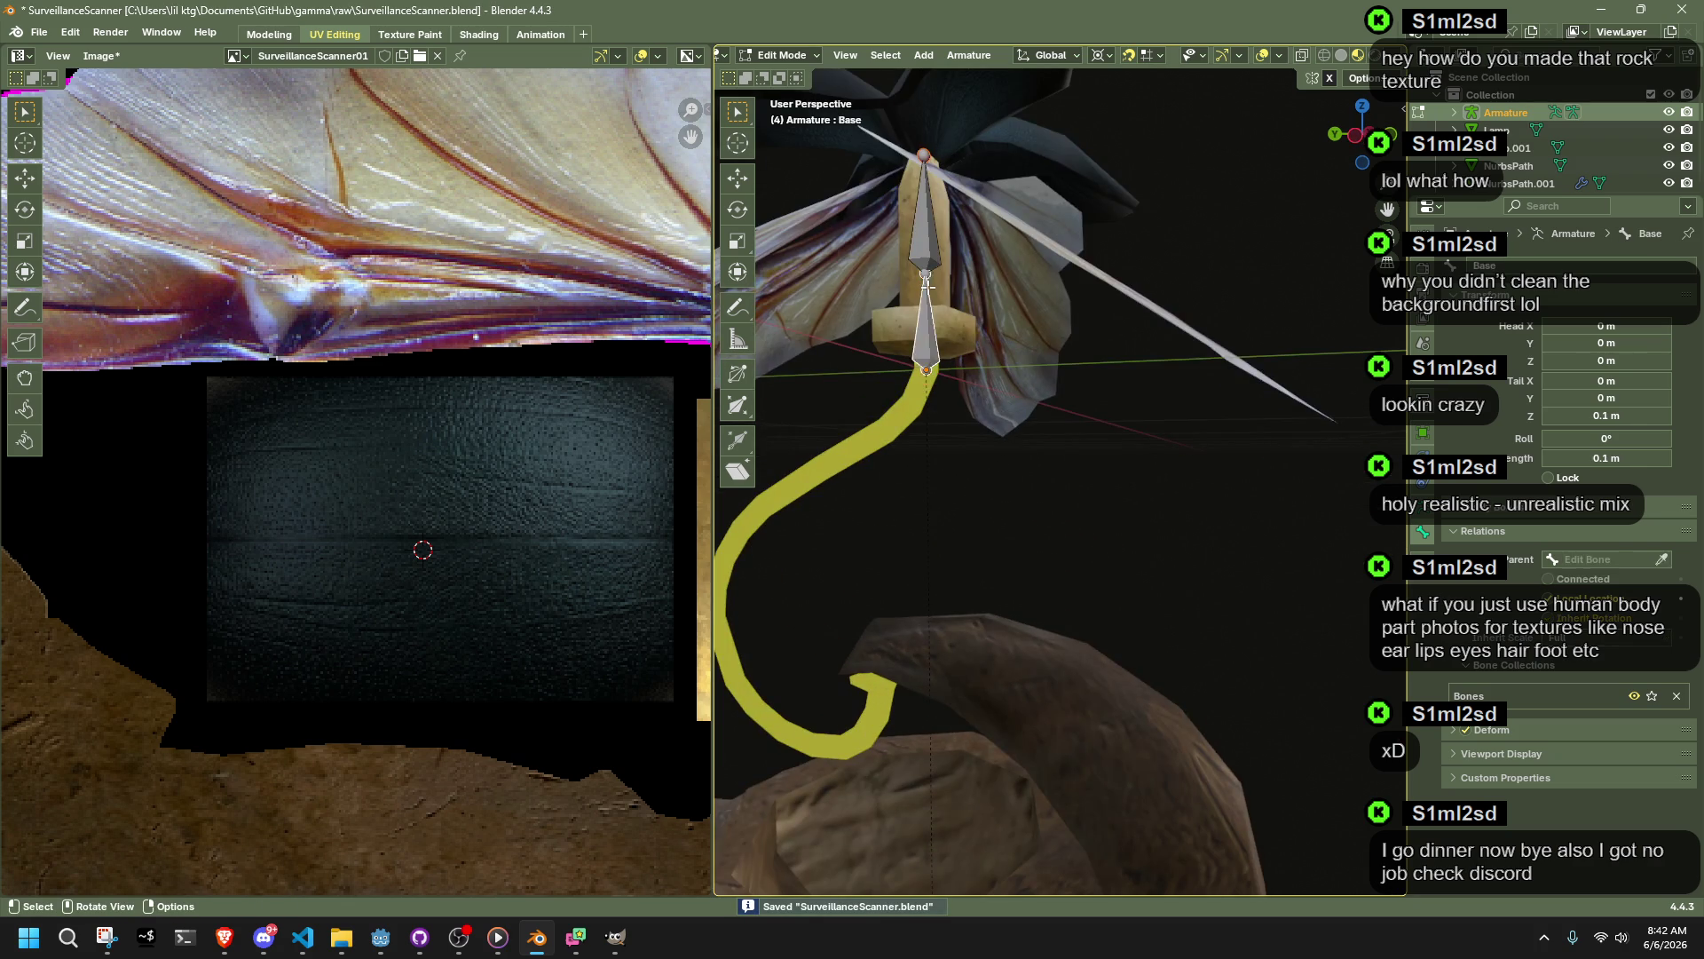
scroll(1005, 514, "down", 5)
left_click(1003, 371)
scroll(1006, 387, "up", 5)
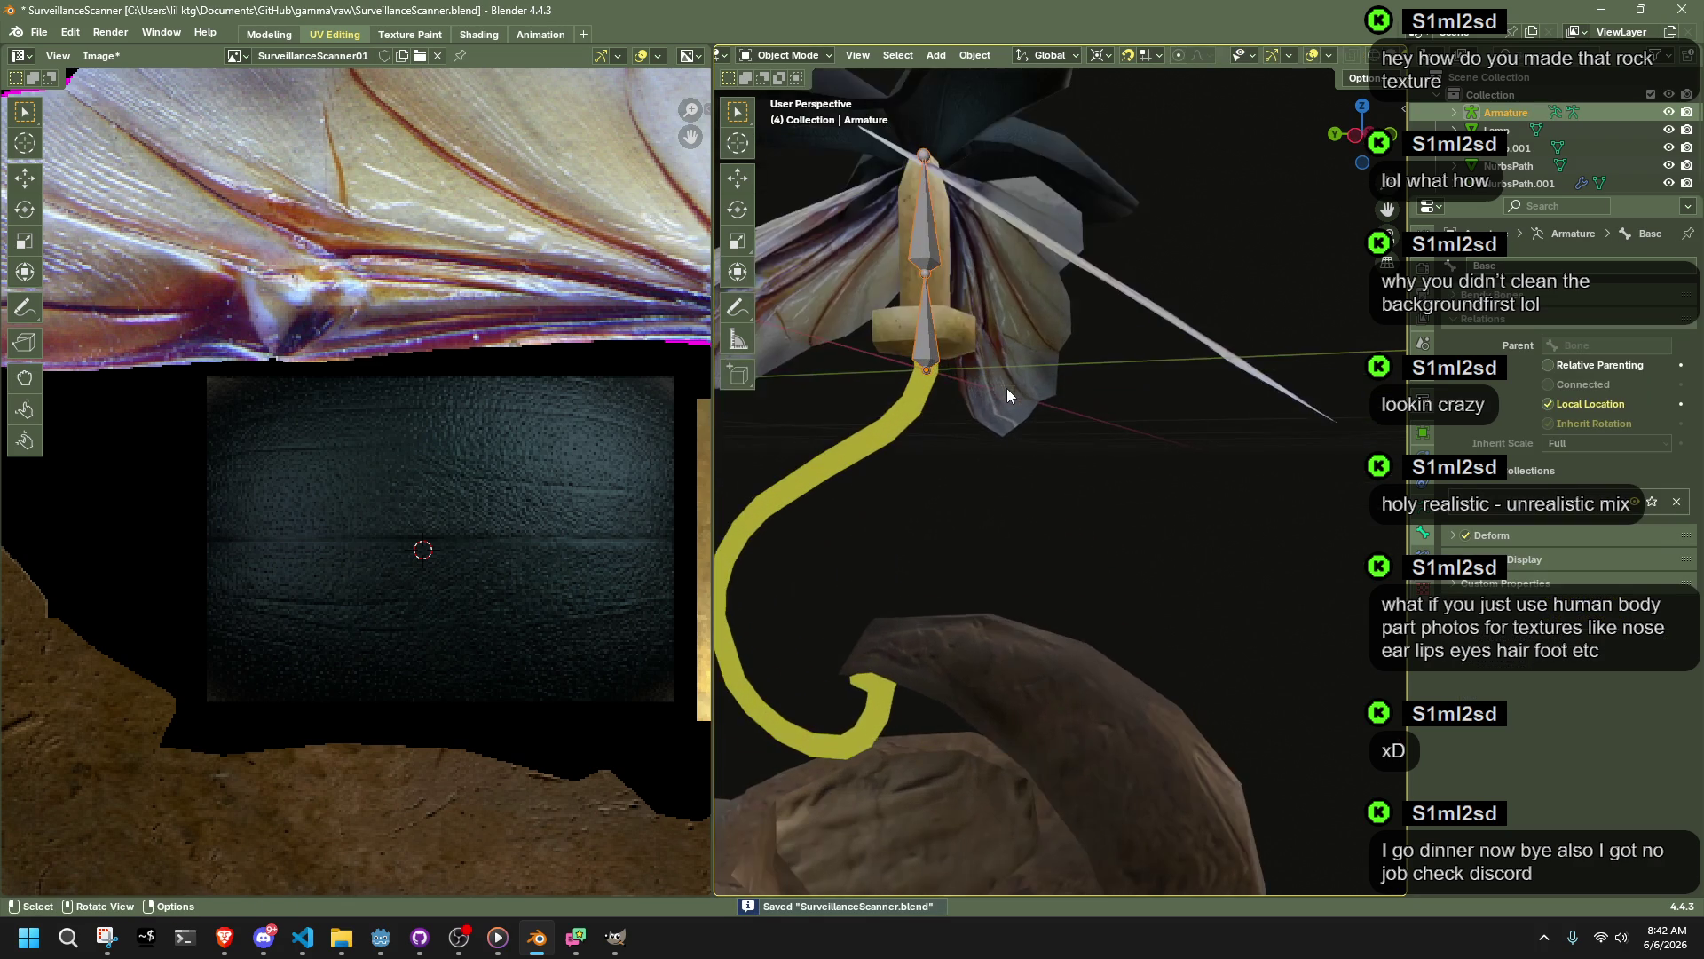
mouse_move(1007, 387)
middle_mouse_down()
mouse_move(1048, 422)
mouse_move(1137, 389)
middle_mouse_up()
key("Tab")
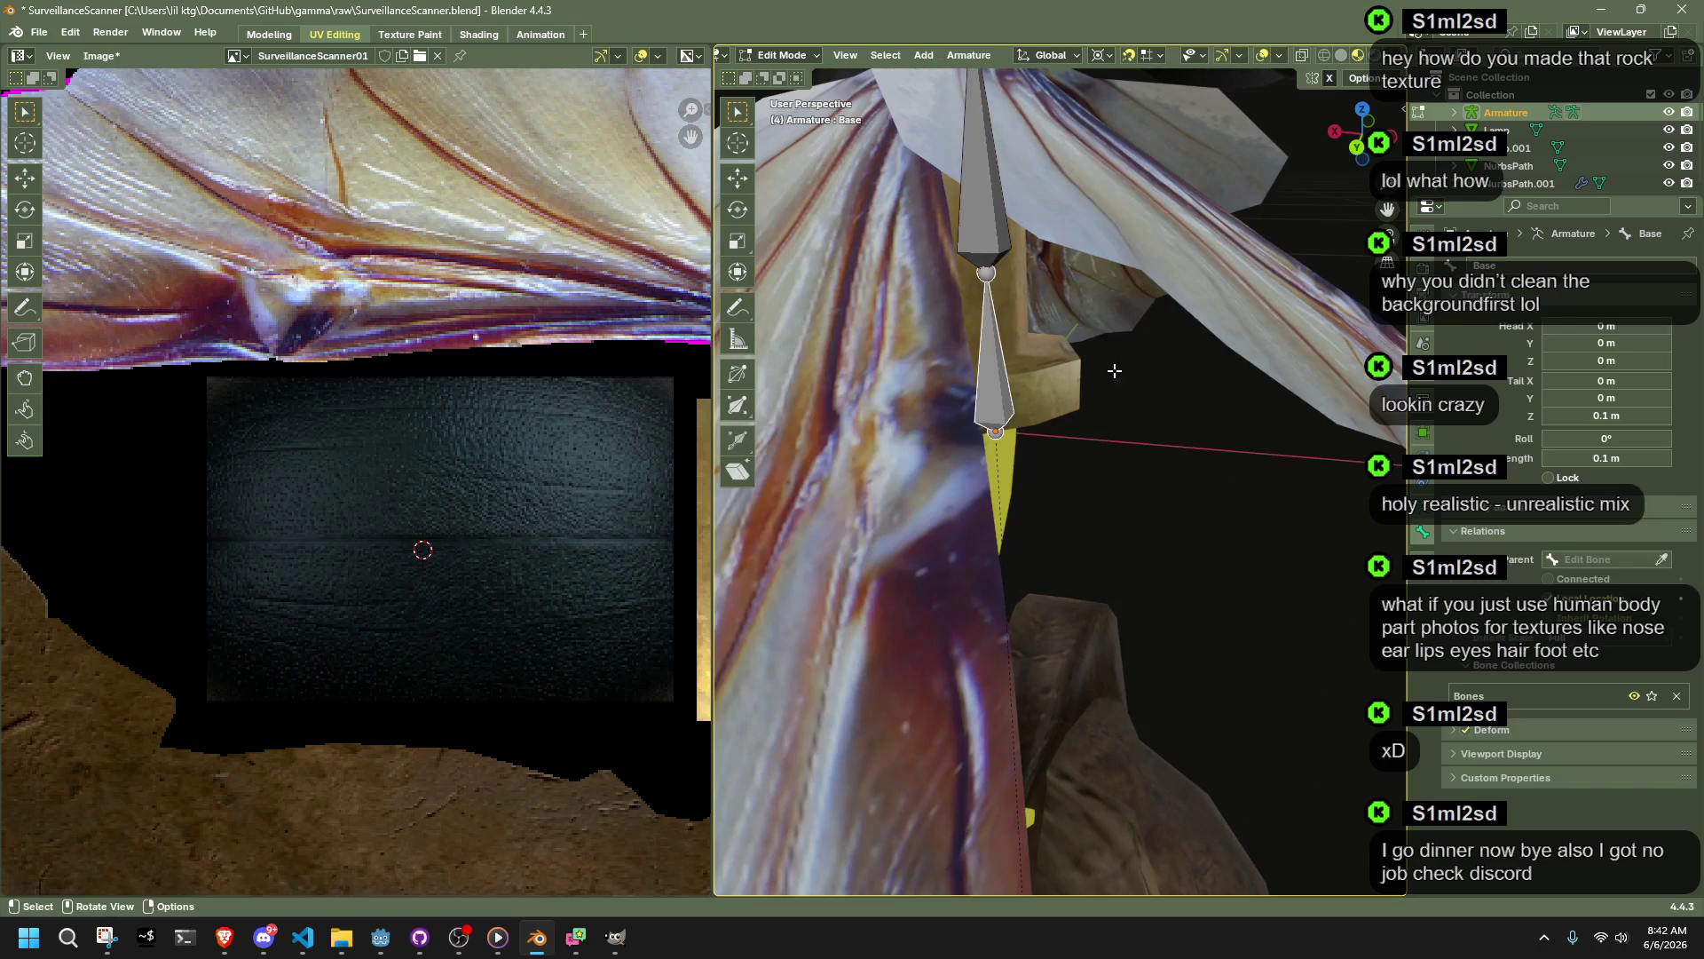
scroll(1143, 384, "down", 3)
key("Tab")
left_click(1159, 423)
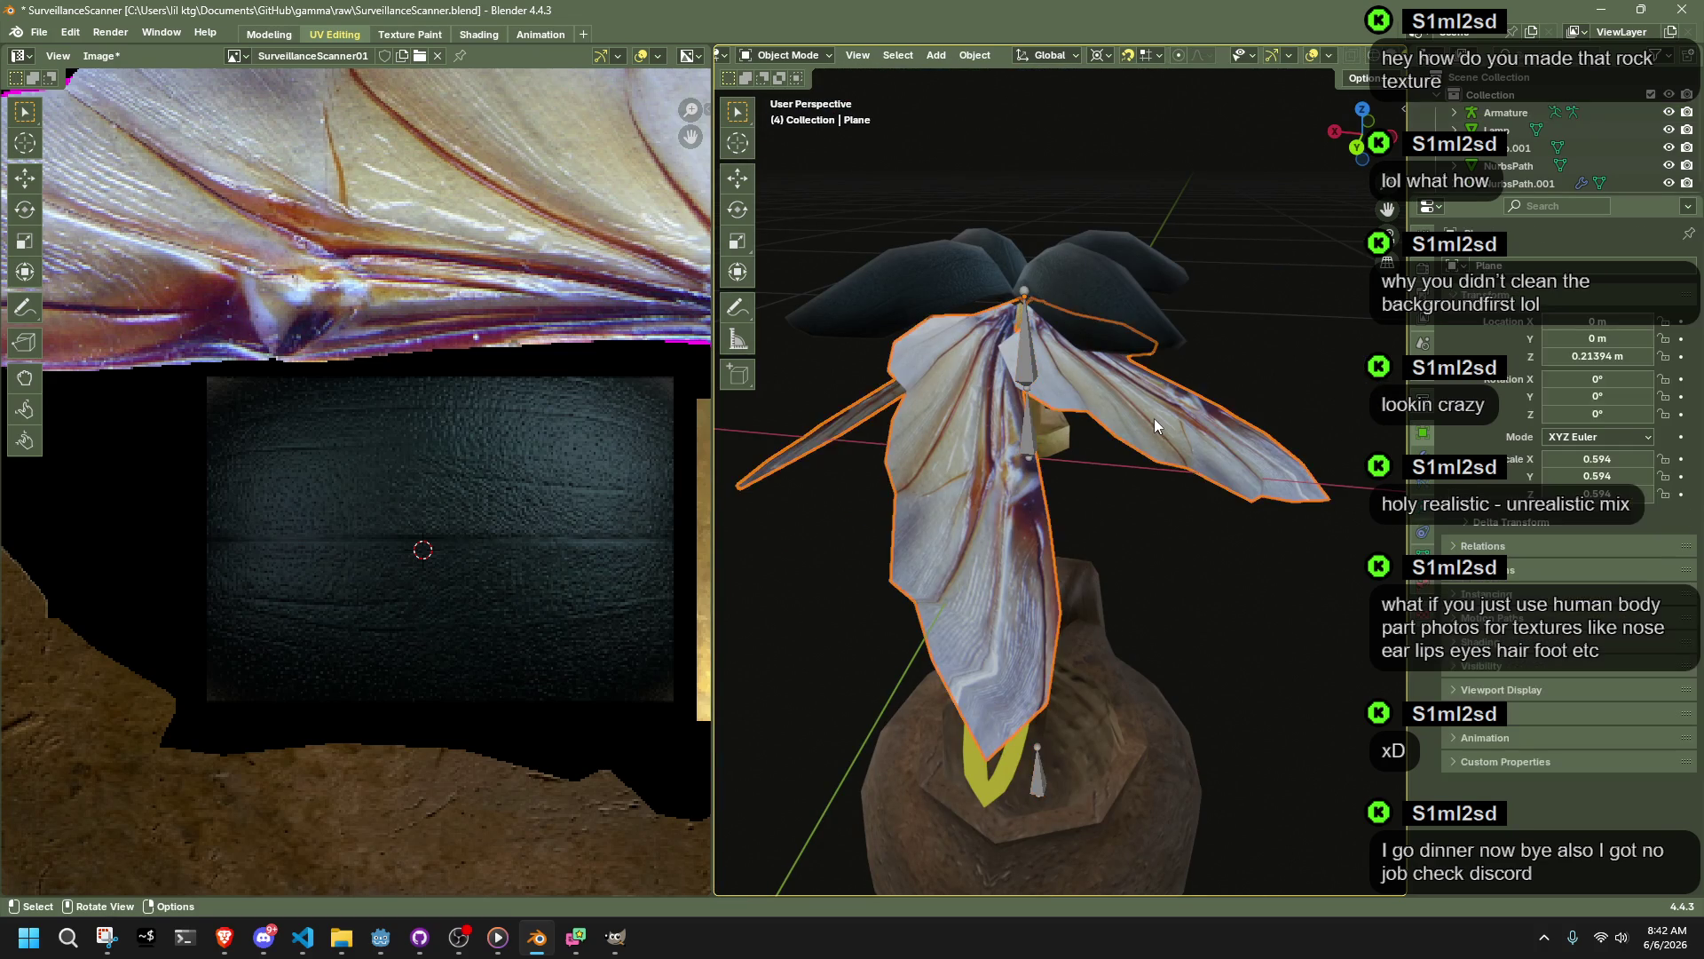
Step: Parent the wing plane to the armature's Top bone
left_click(1016, 332)
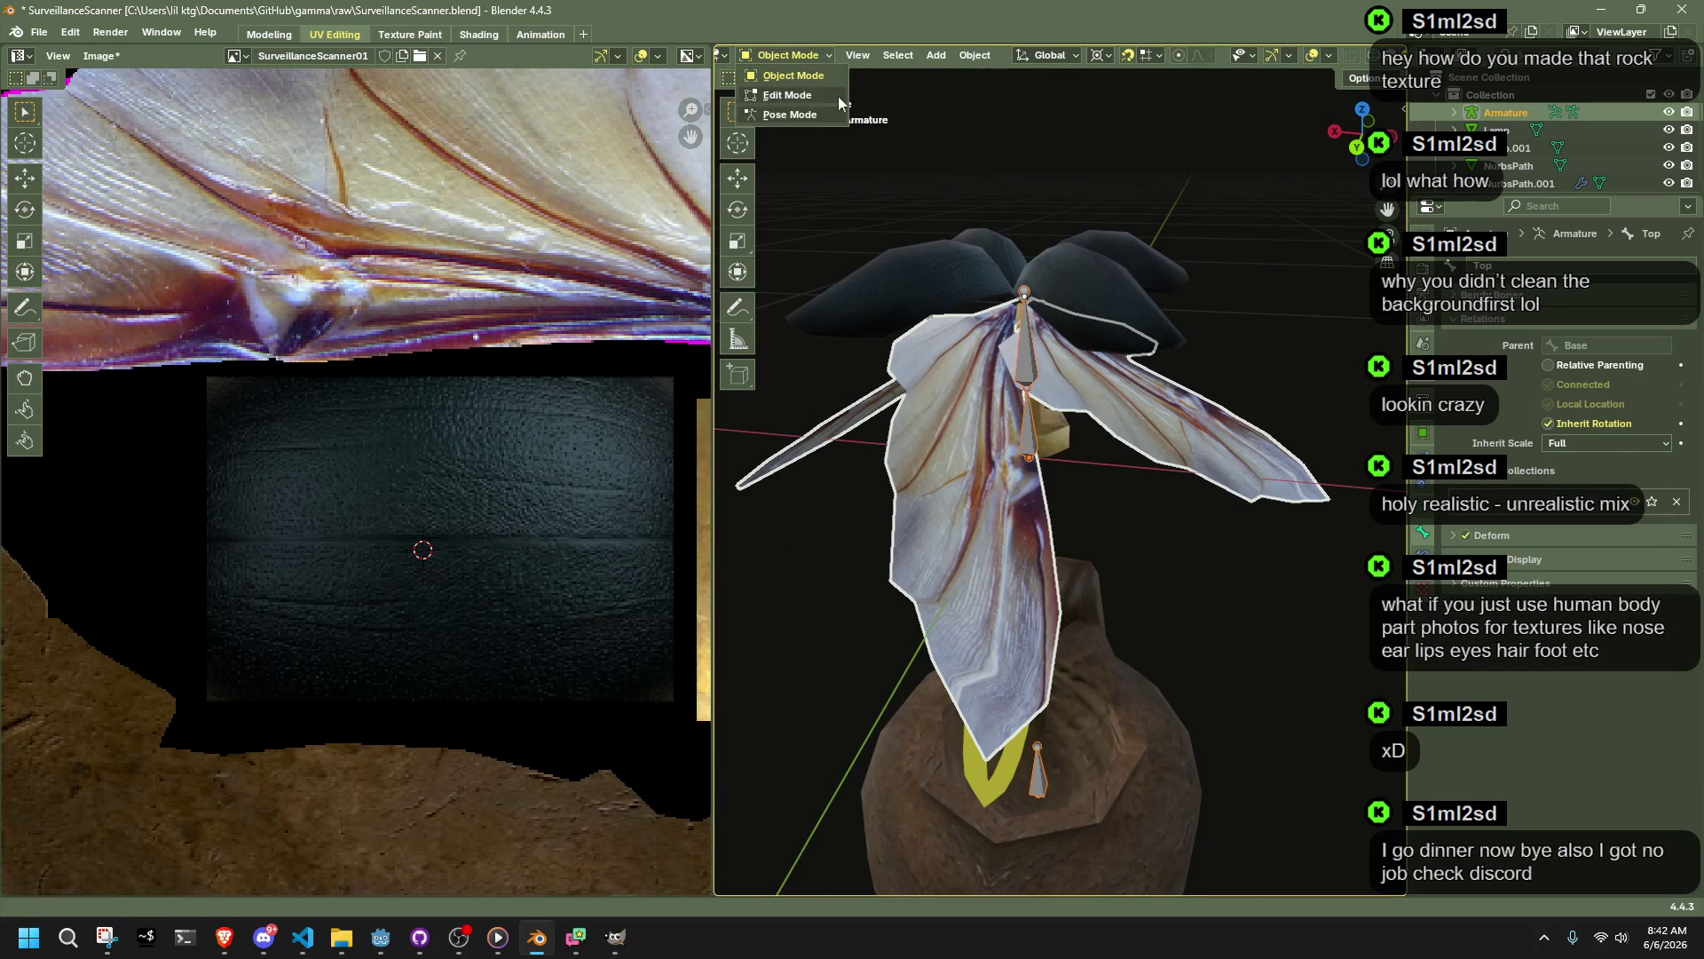
key("ctrl+p")
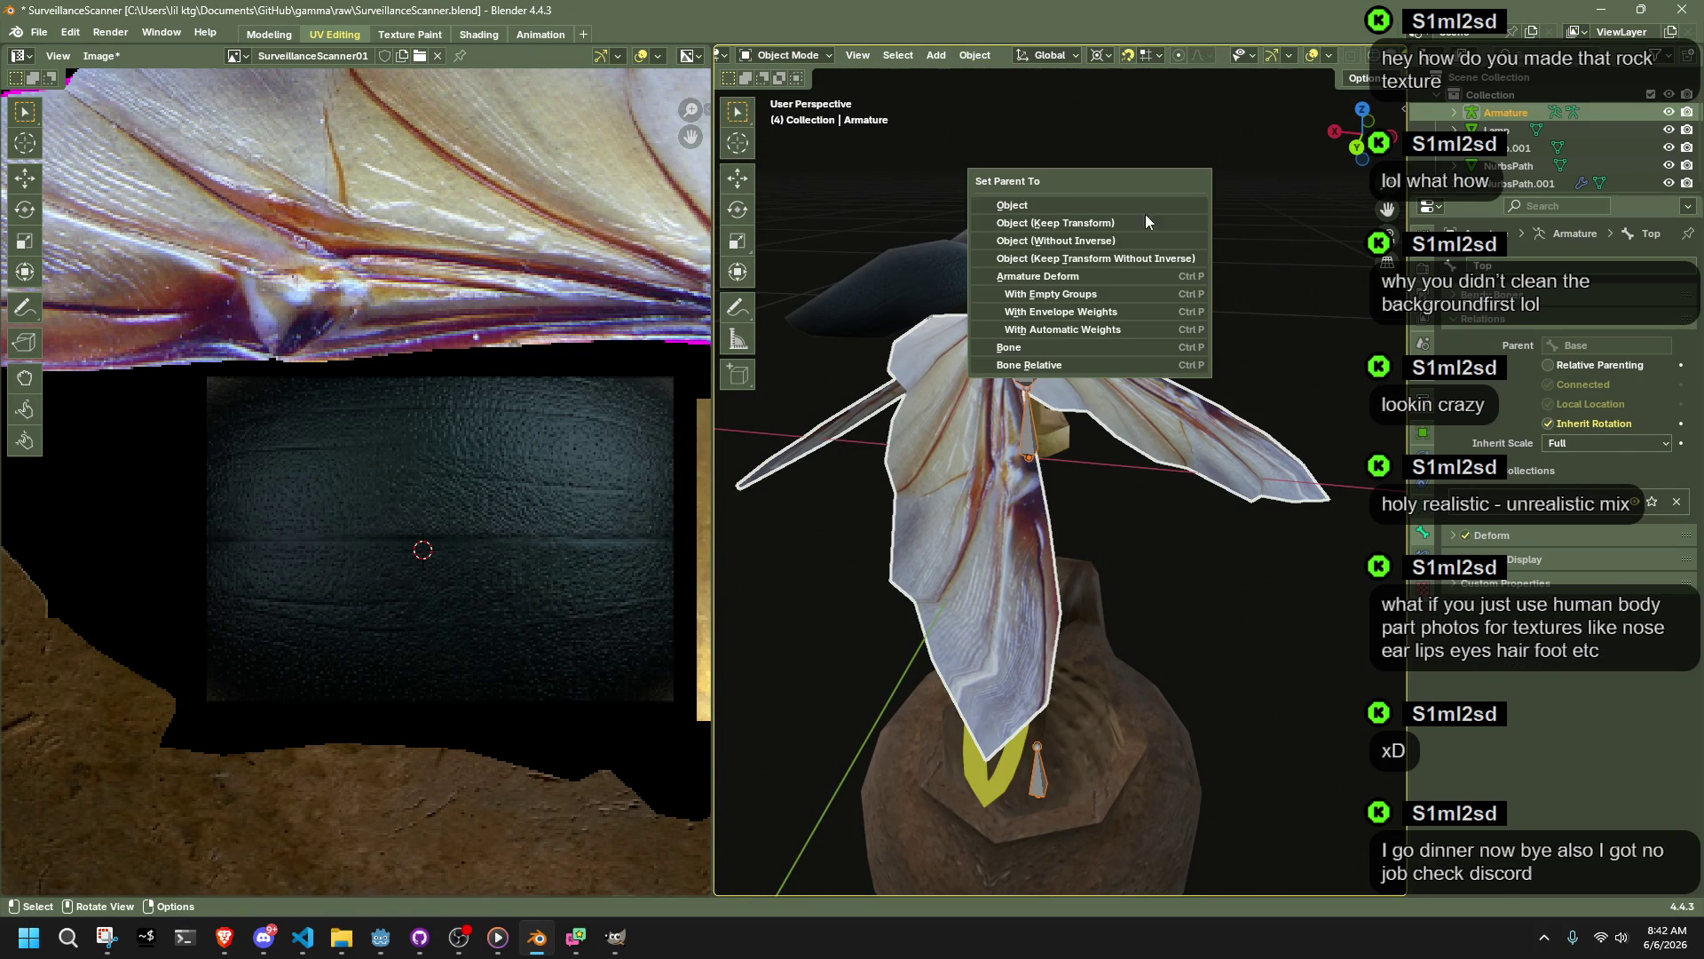
left_click(1109, 347)
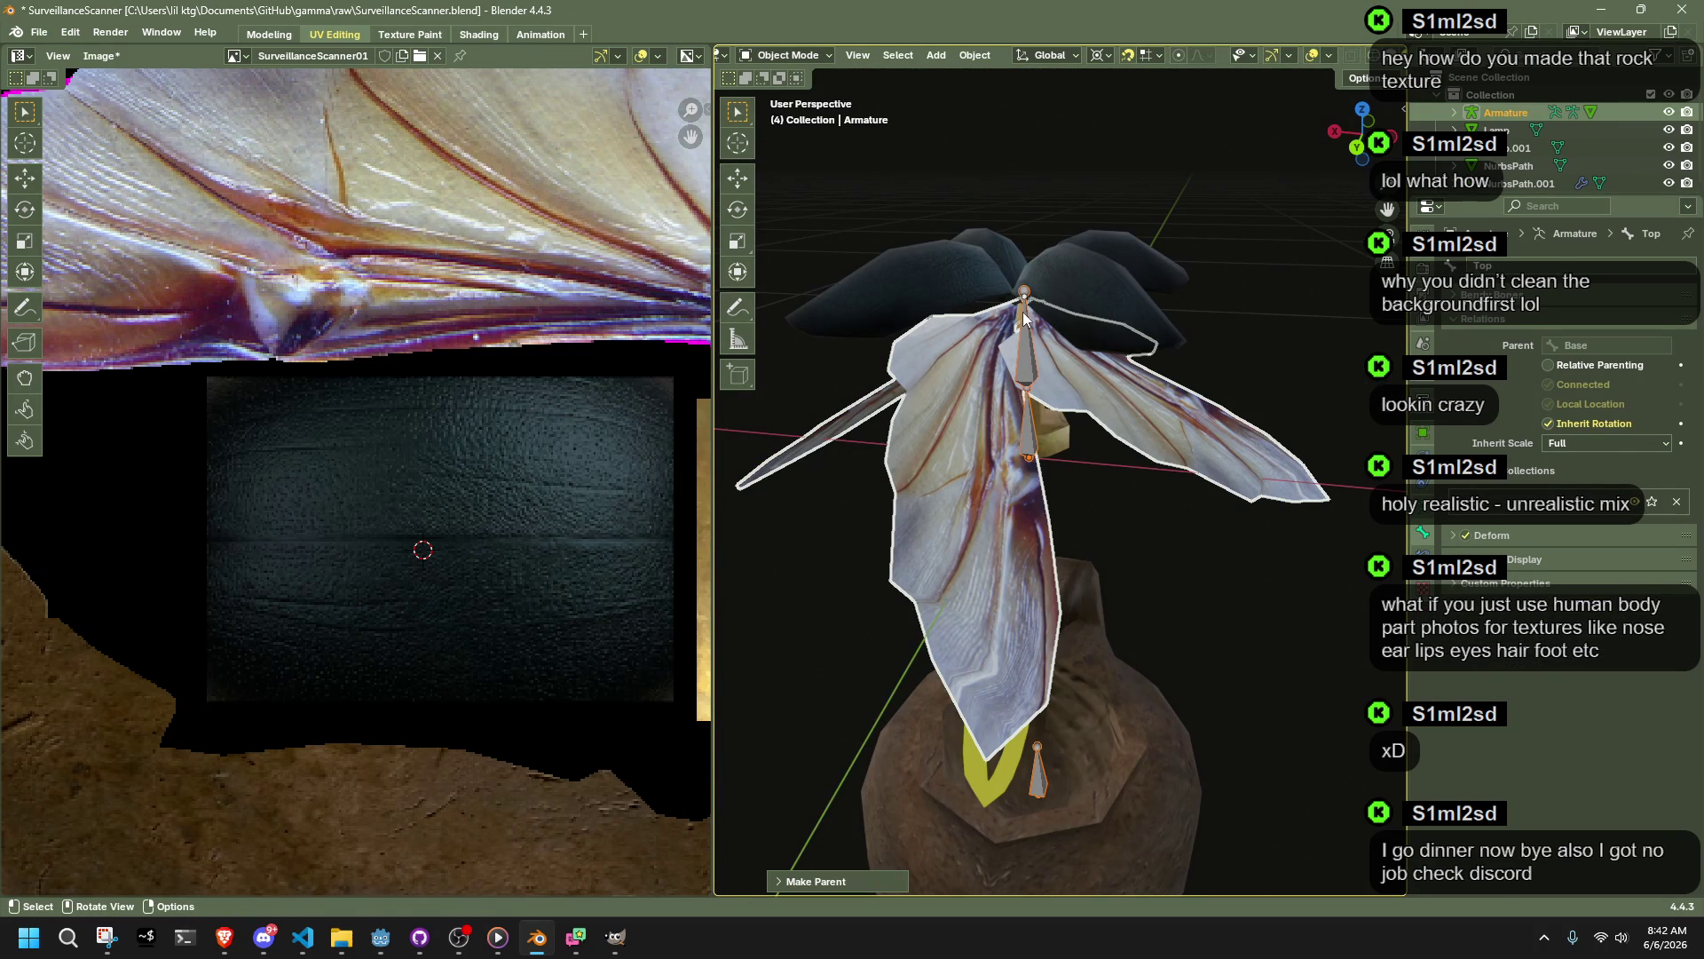
Step: In Pose Mode, rotate the Top bone exactly -90° around Z, then return to Object Mode
key("ctrl+Tab")
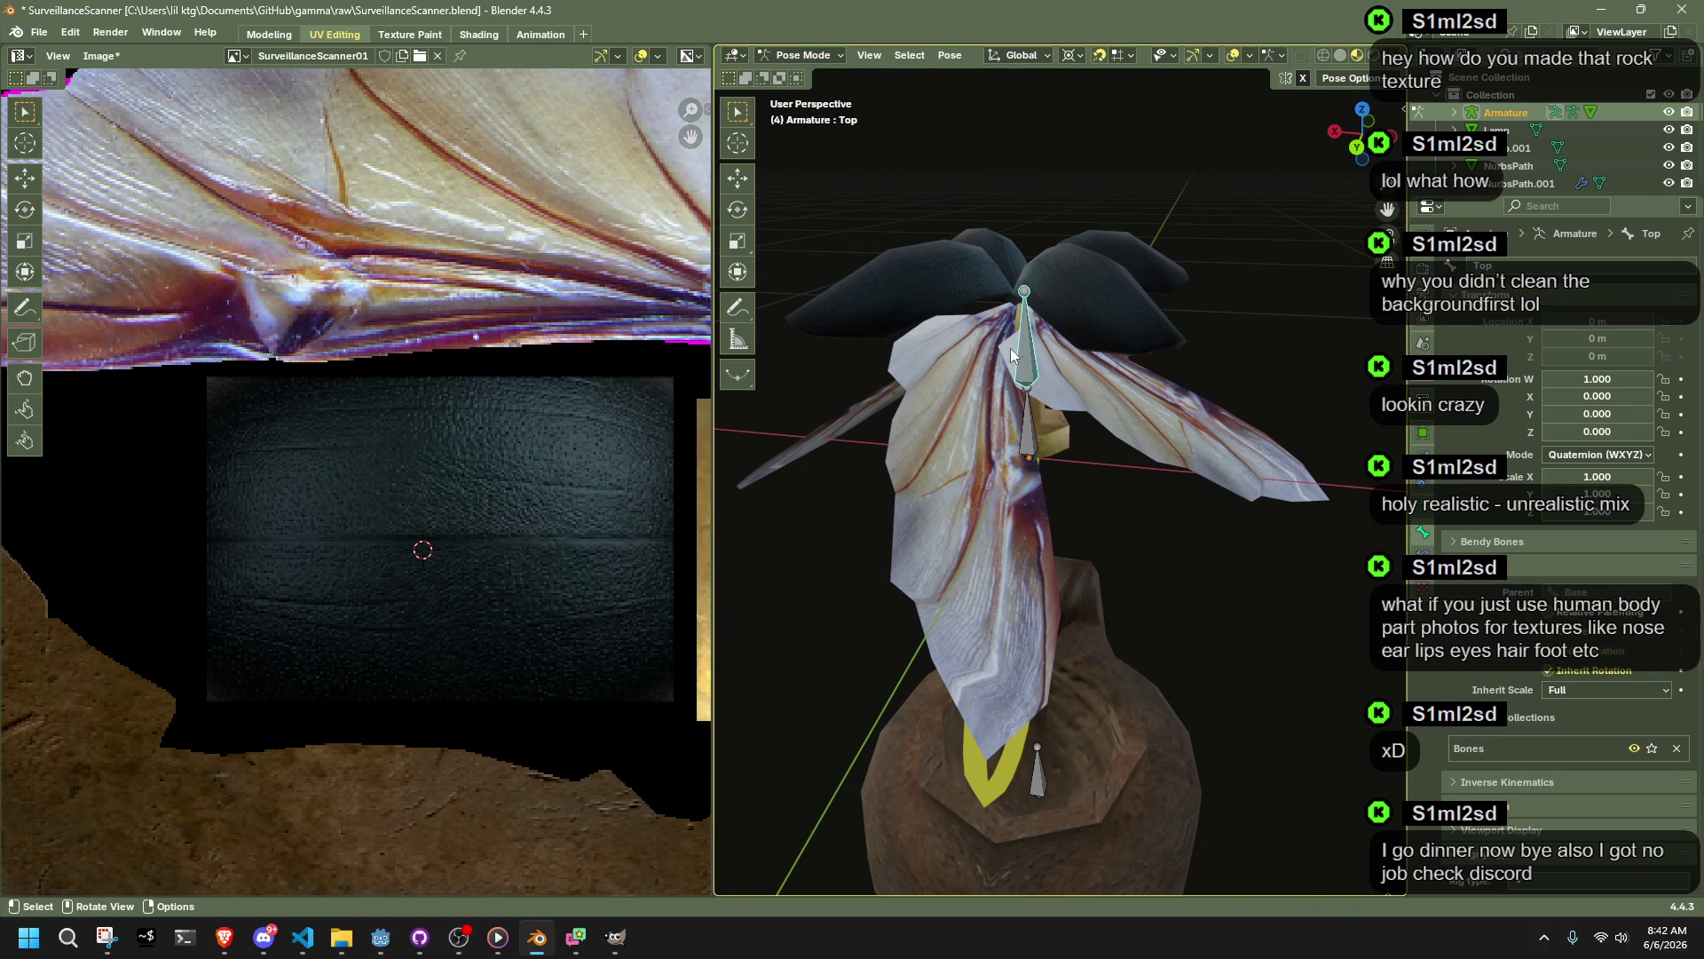
key("r")
key("Escape")
key("r")
key("z")
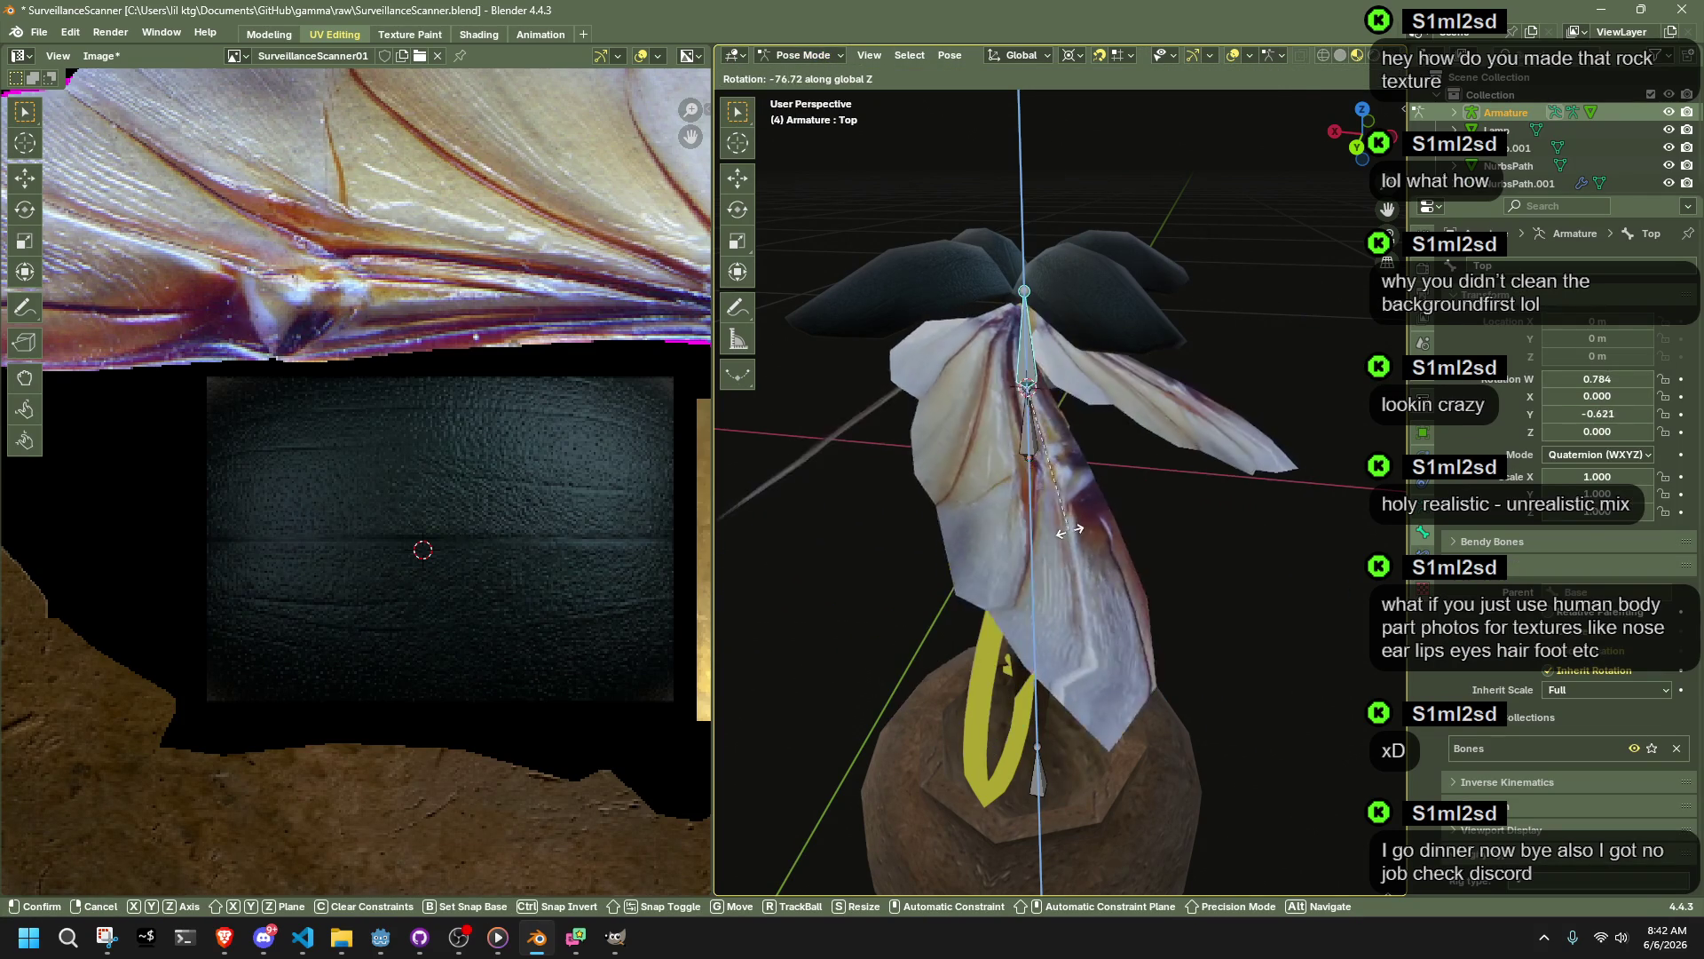
left_click(993, 569)
left_click(802, 861)
left_click(917, 781)
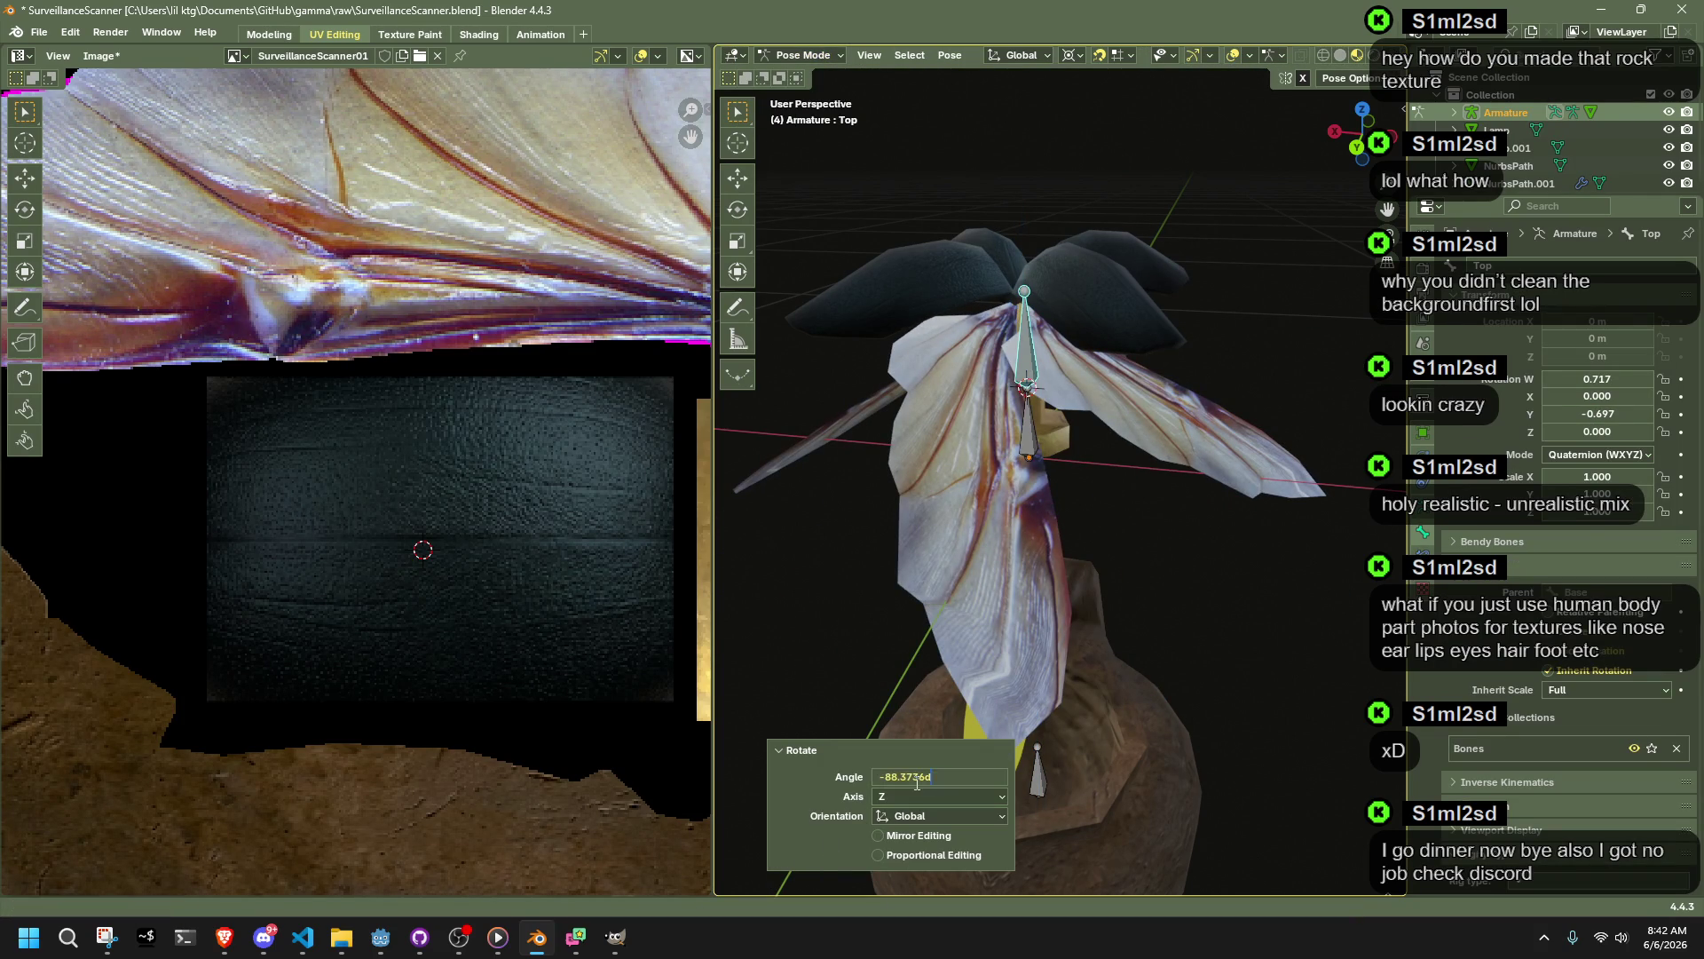
key("Return")
left_click(1233, 656)
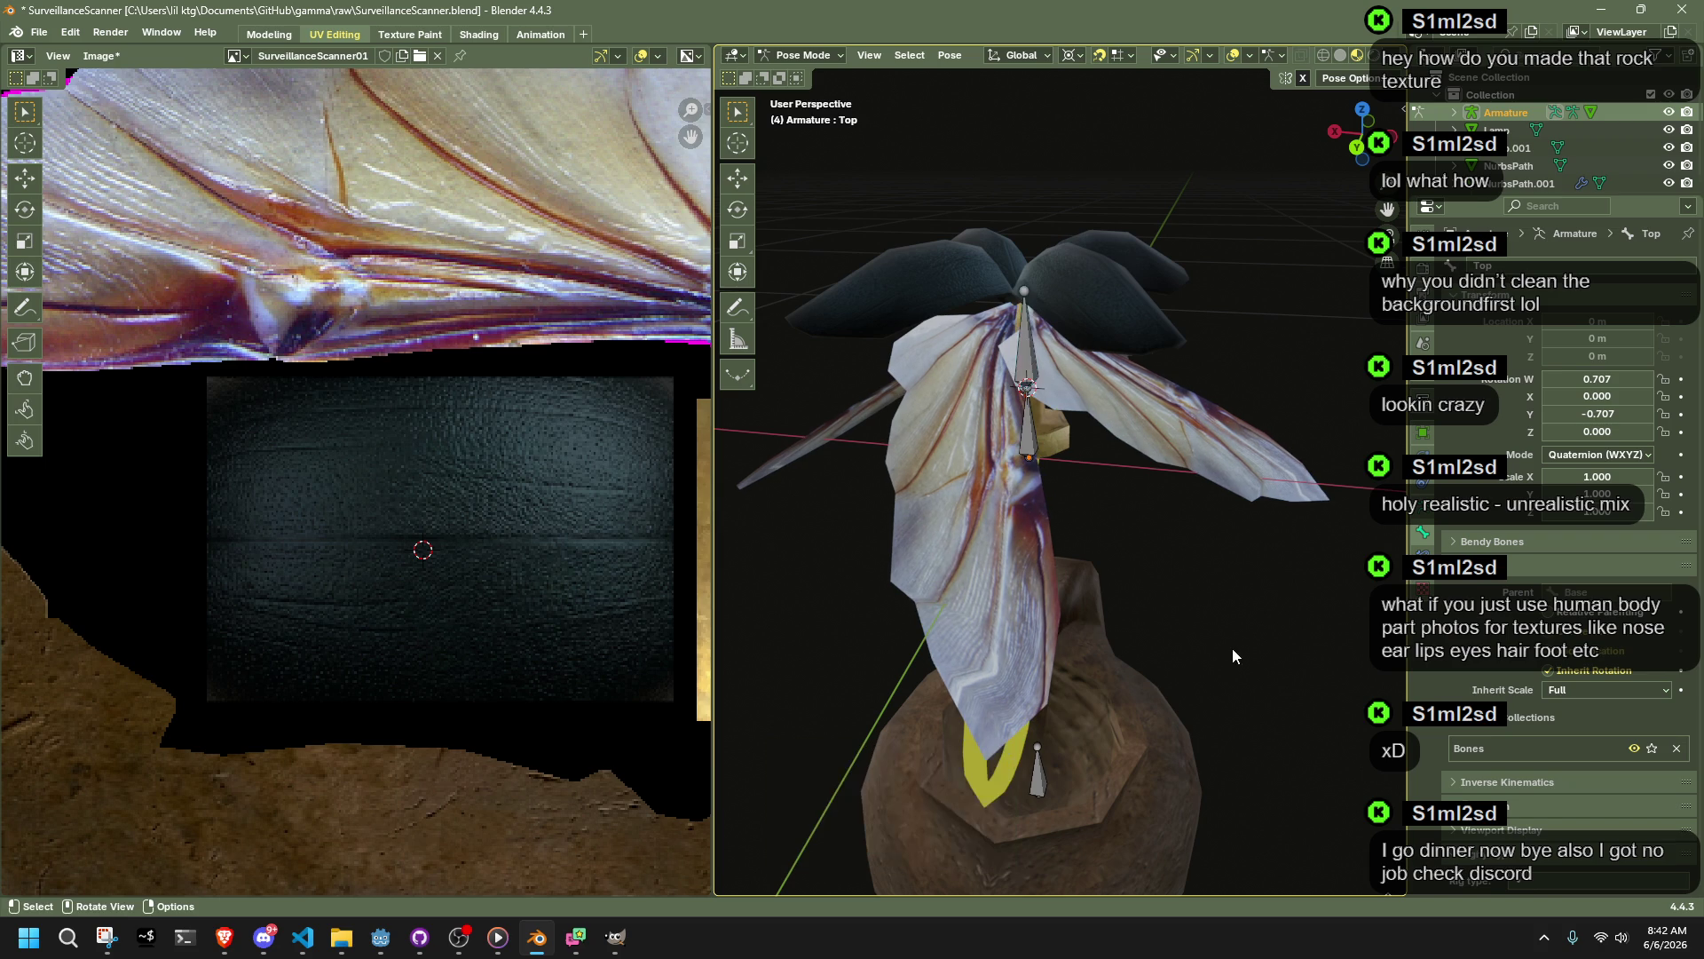
key("ctrl+Tab")
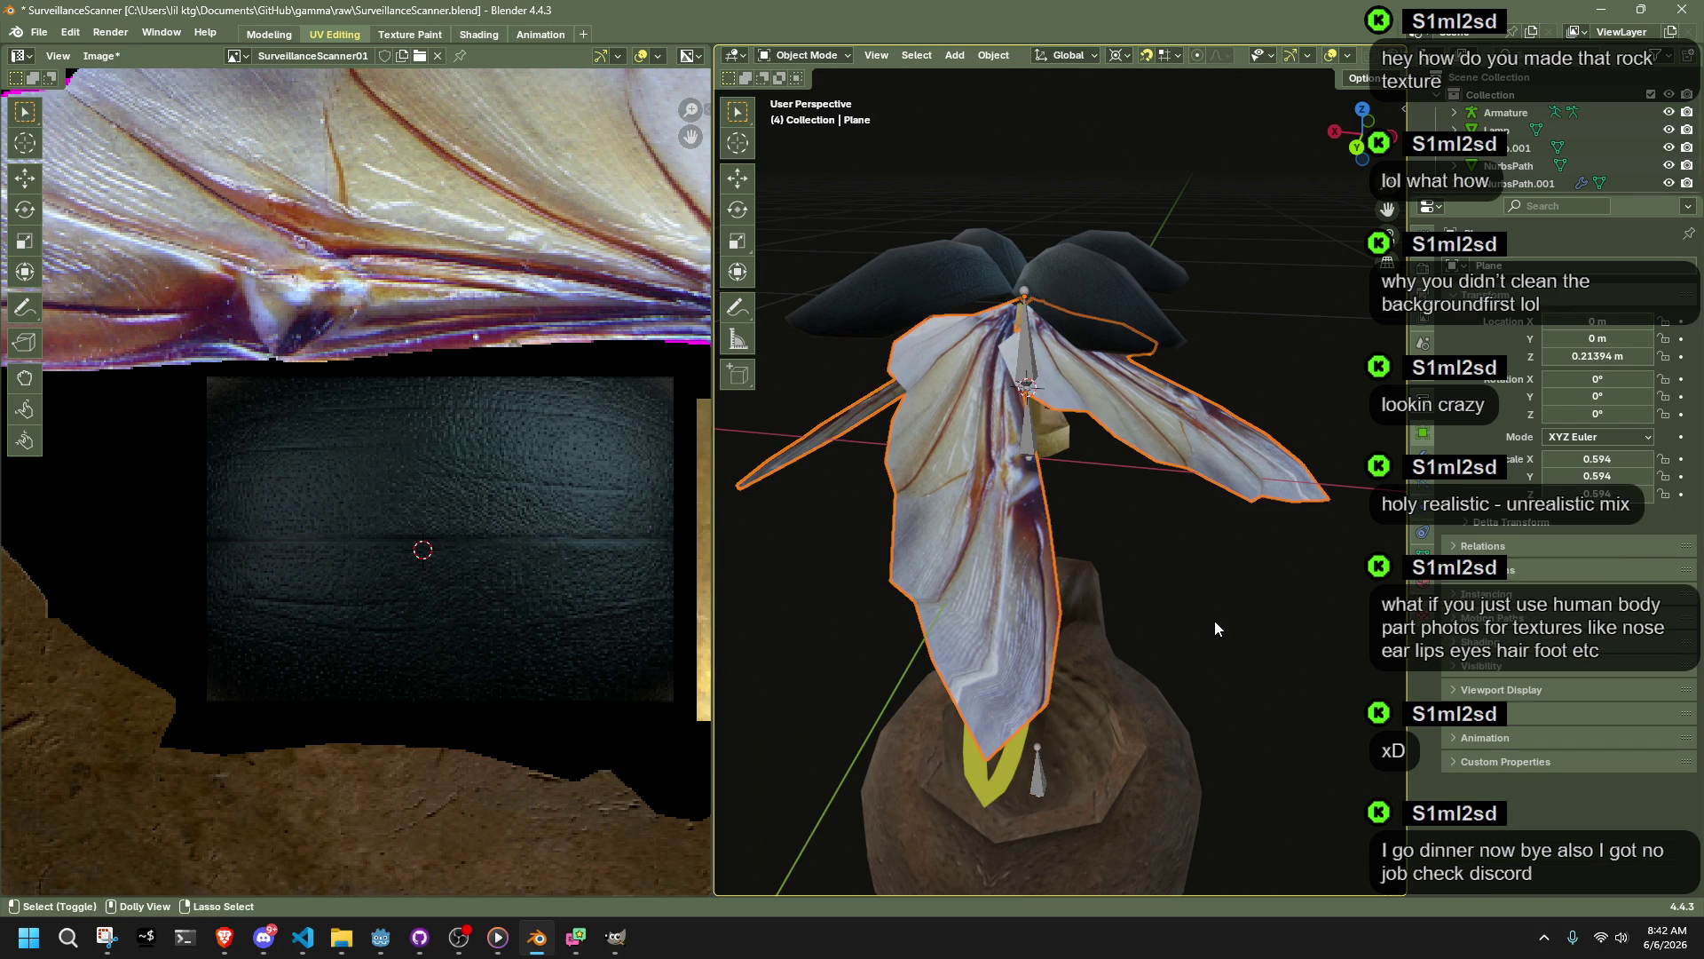
Step: Select the lamp pot and the yellow curve together with the armature
key("ctrl+z")
mouse_move(1218, 628)
middle_mouse_down()
mouse_move(1105, 612)
mouse_move(1031, 562)
mouse_move(1021, 395)
middle_mouse_up()
left_click(1020, 390)
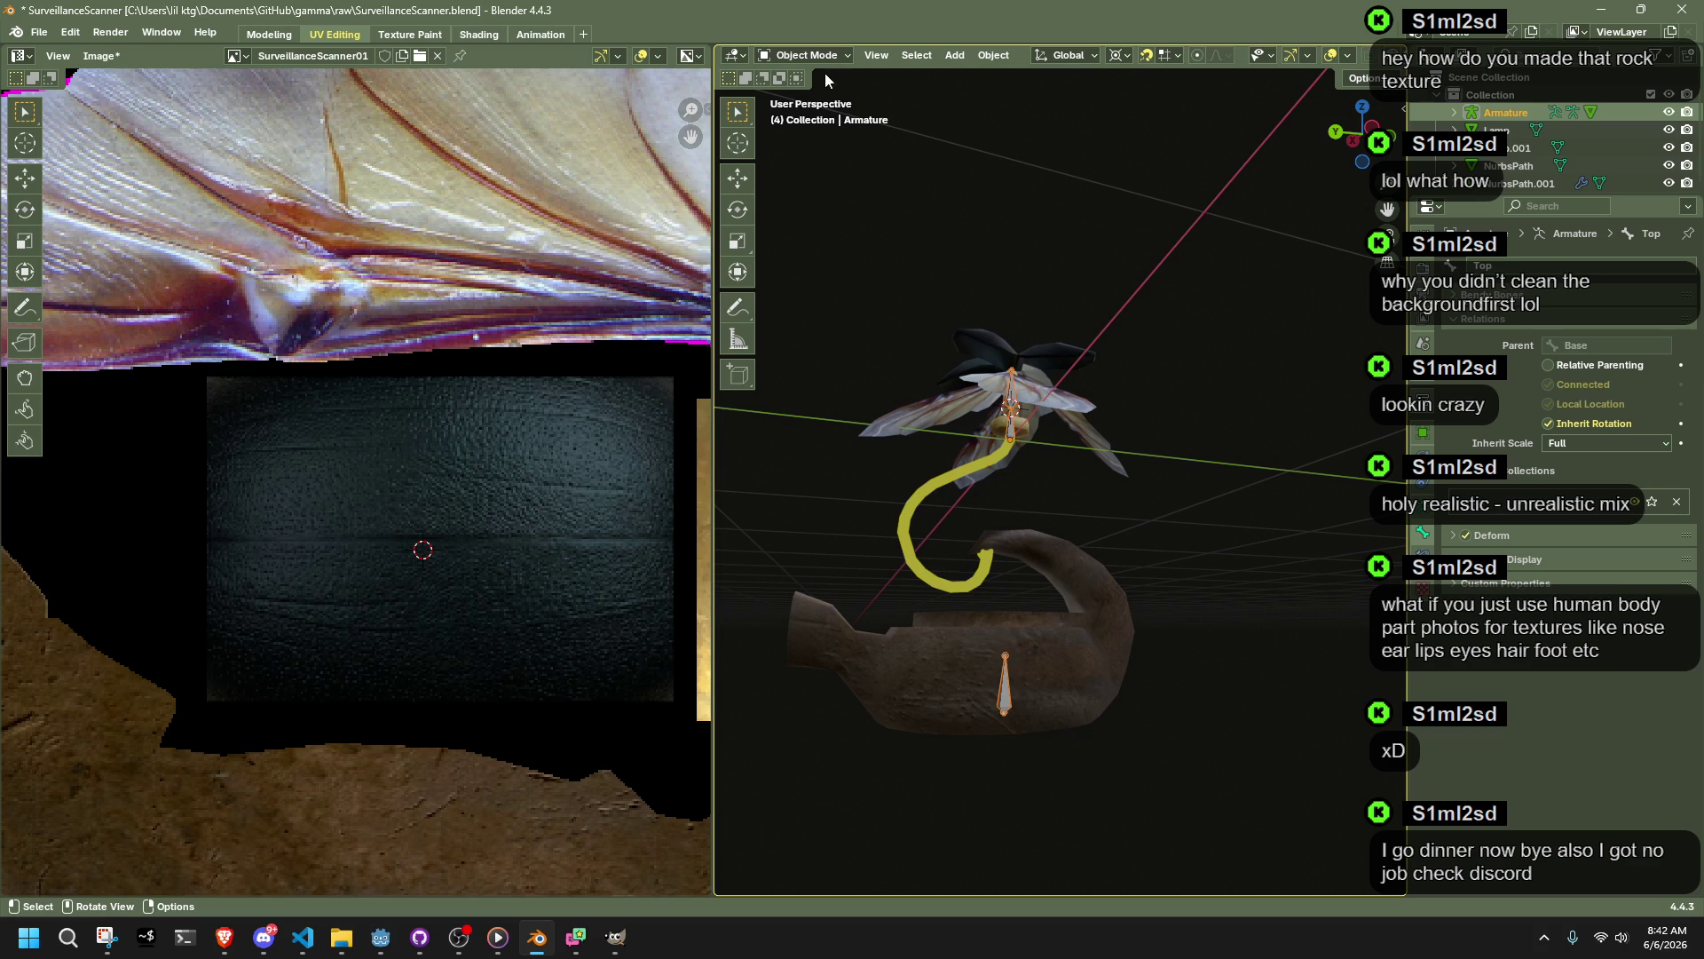
left_click(1031, 568)
left_click(984, 575, "shift")
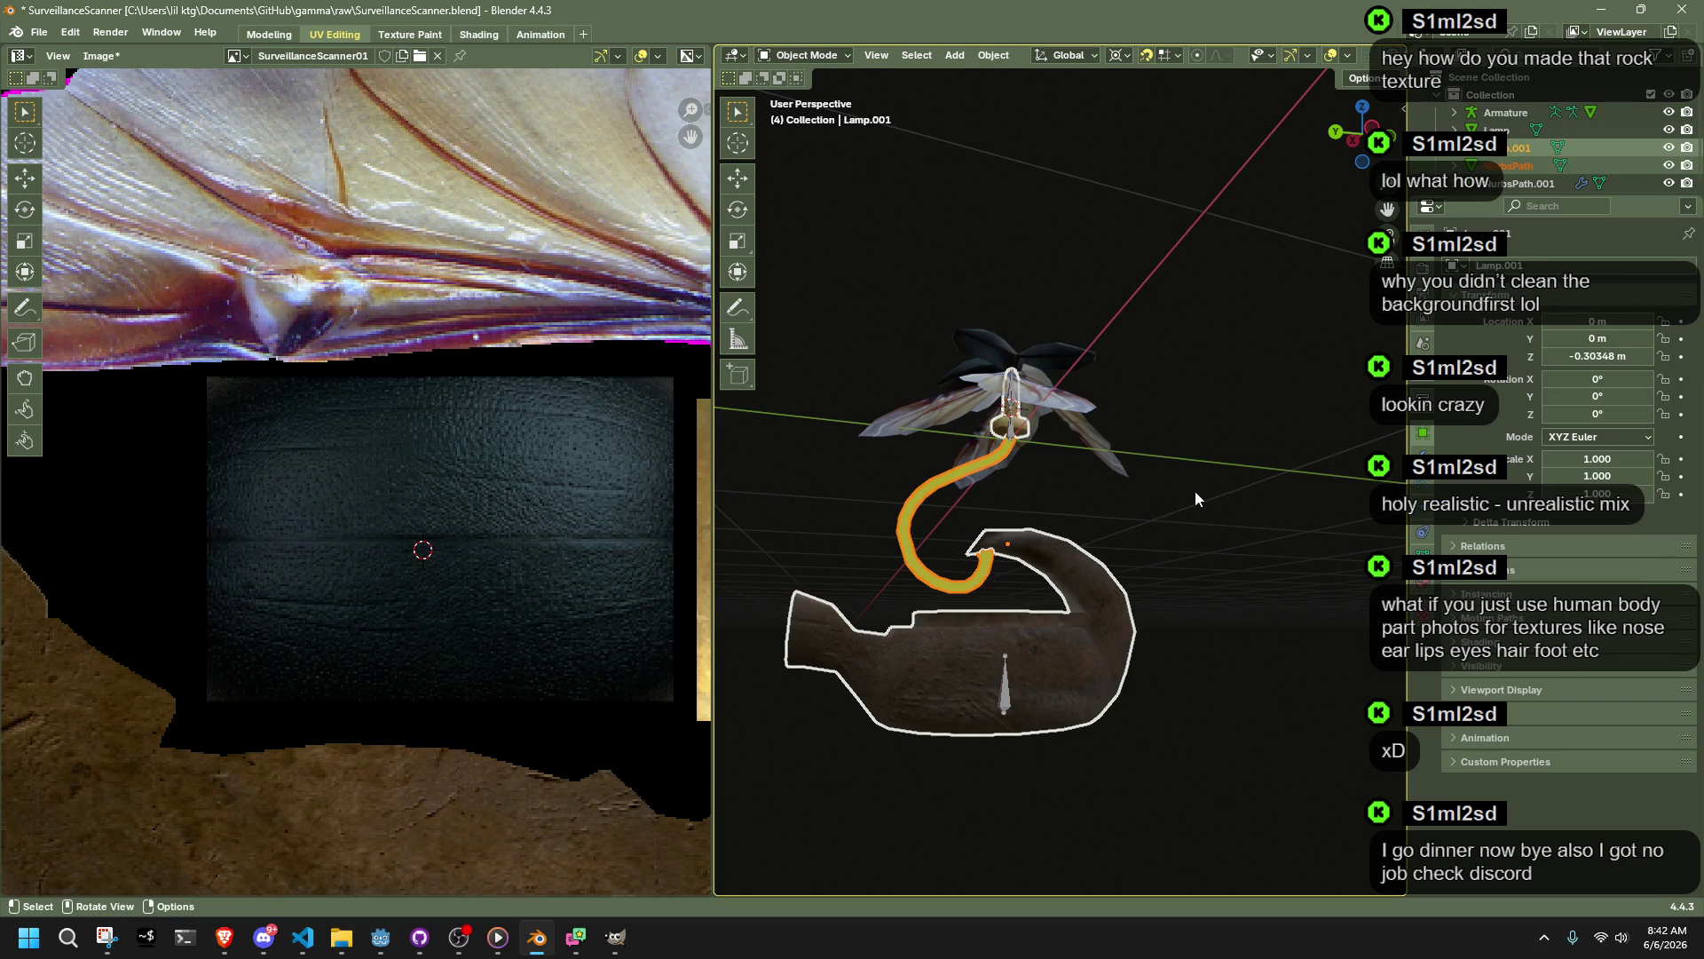
left_click(1021, 561)
left_click(1060, 613, "shift")
middle_click_drag(1111, 504, 1113, 504)
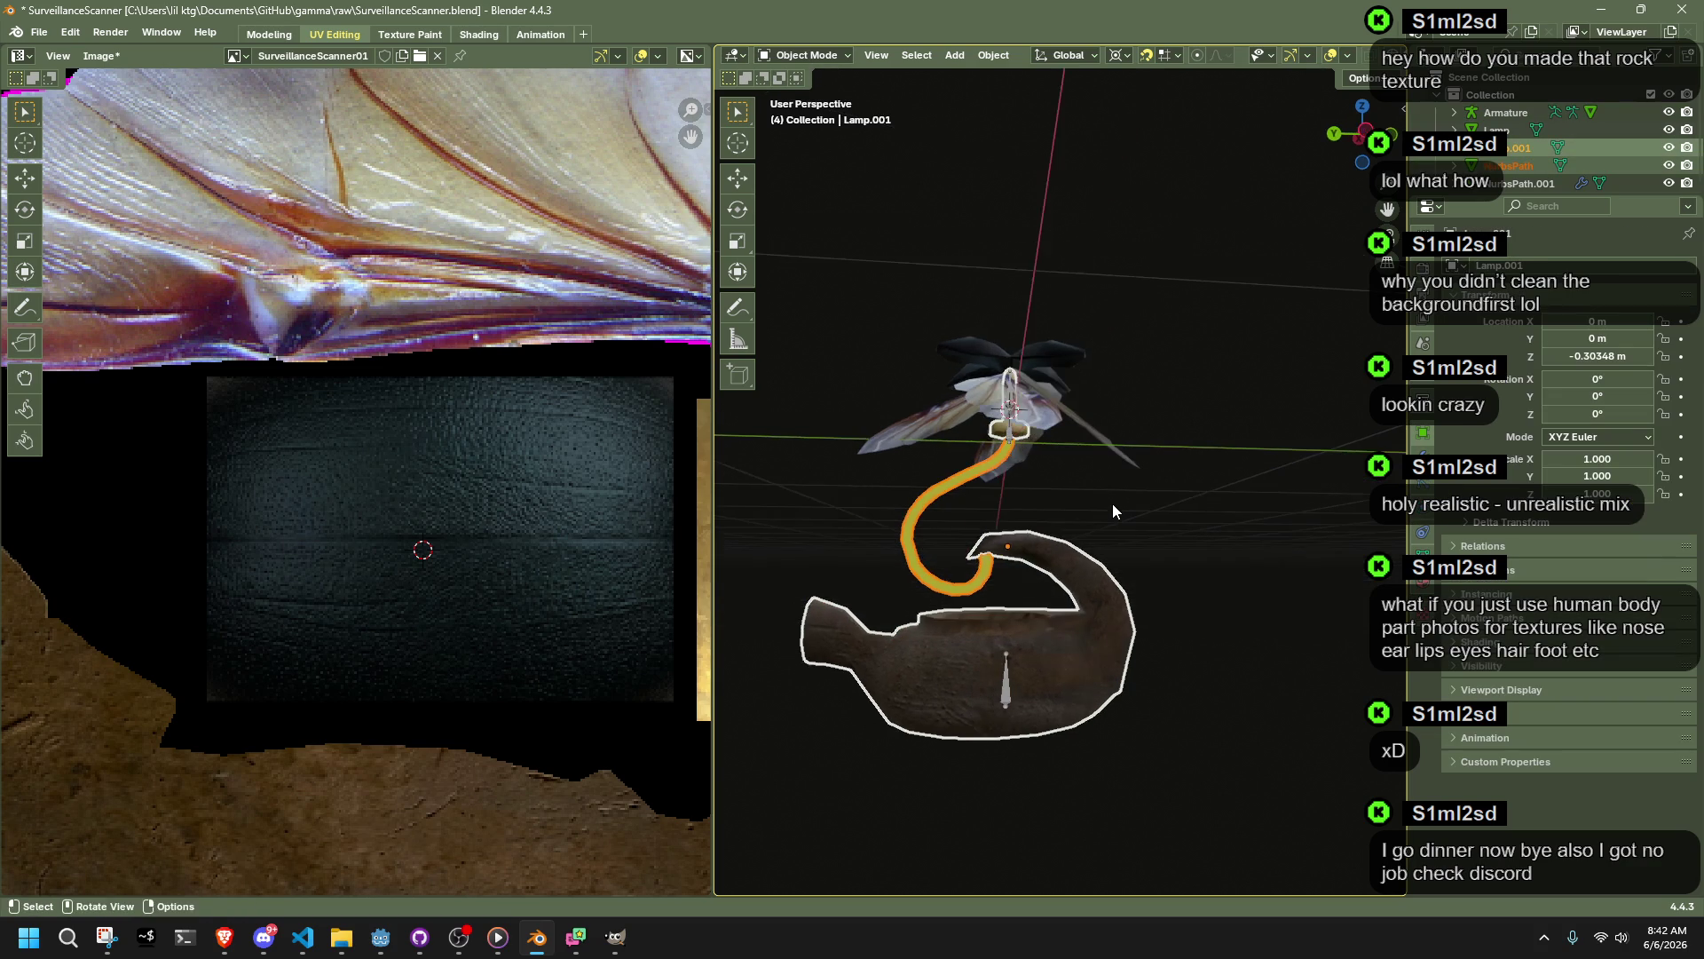
Step: Parent the pot and curve to the Lamp bone, then test-move that bone in Pose Mode
key("ctrl+p")
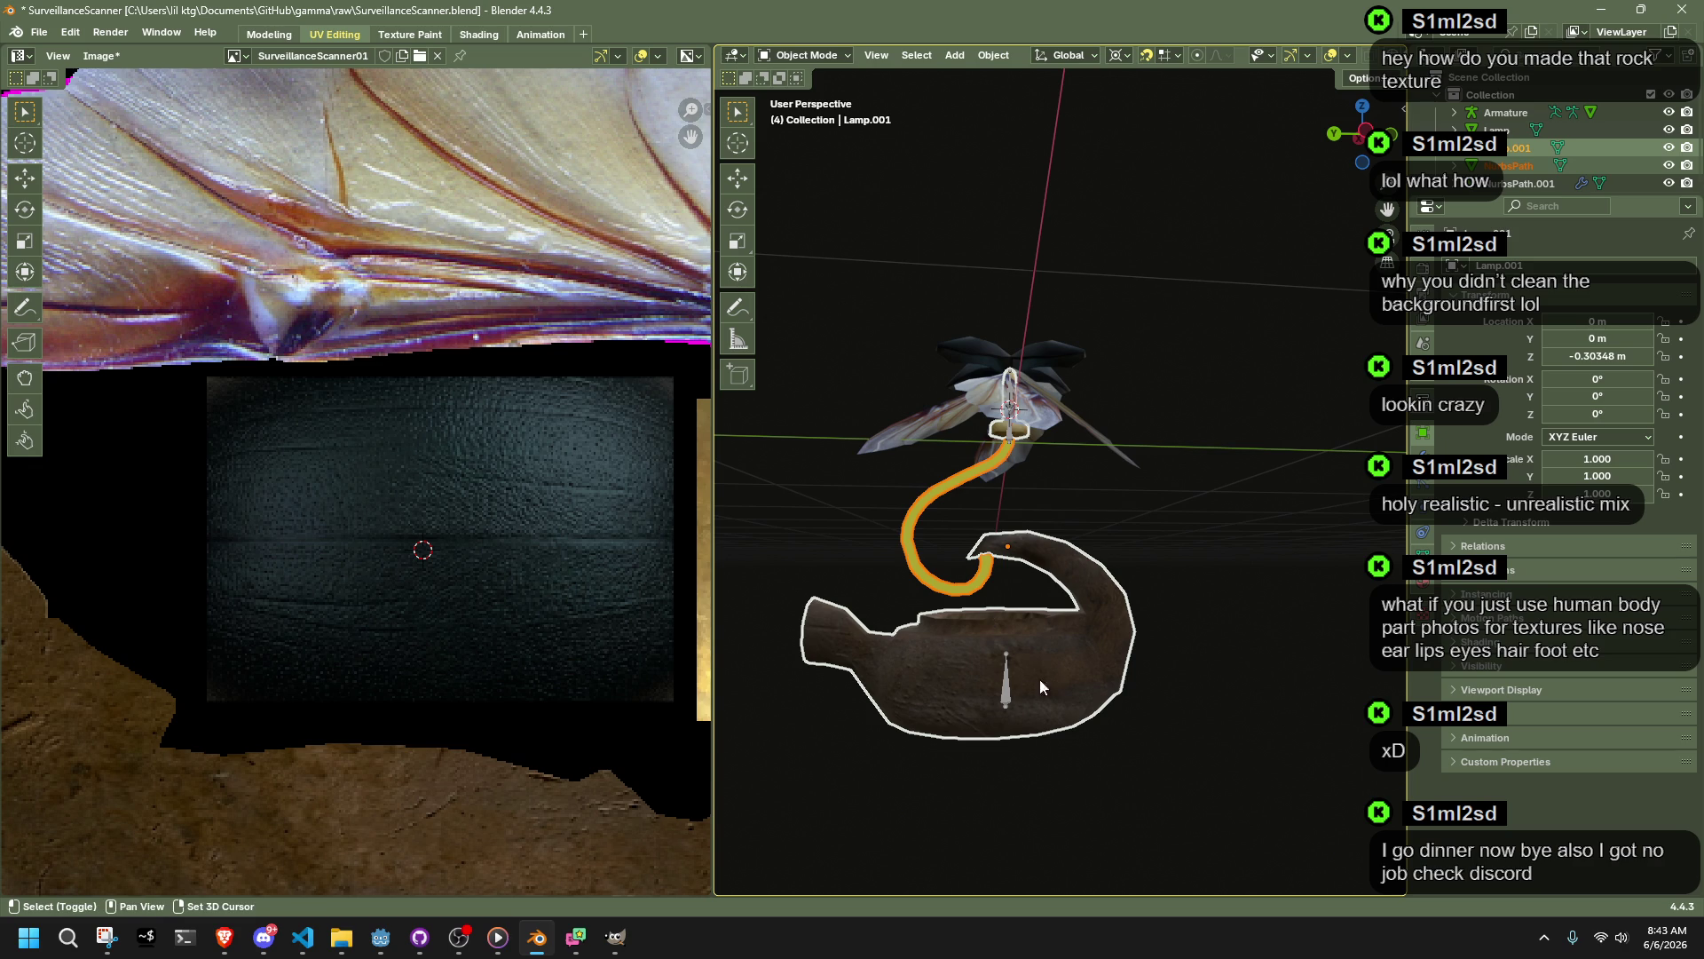
left_click(1004, 684, "shift")
key("ctrl+p")
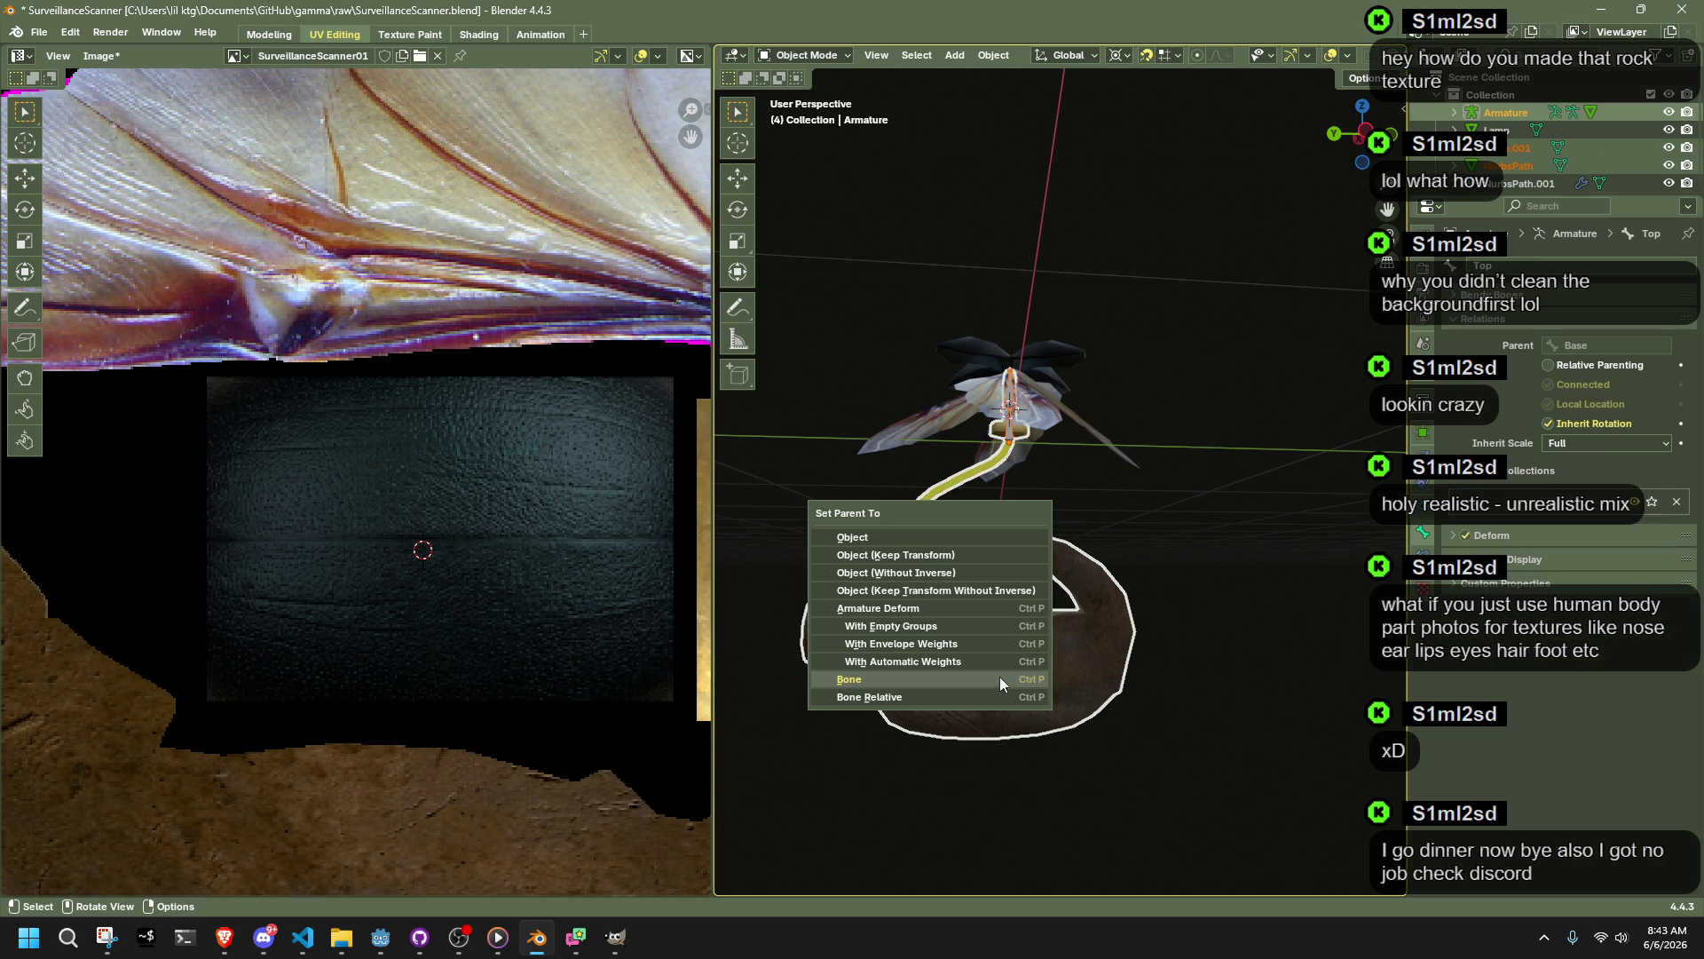
left_click(967, 657)
left_click(810, 114)
left_click(1006, 679)
key("g")
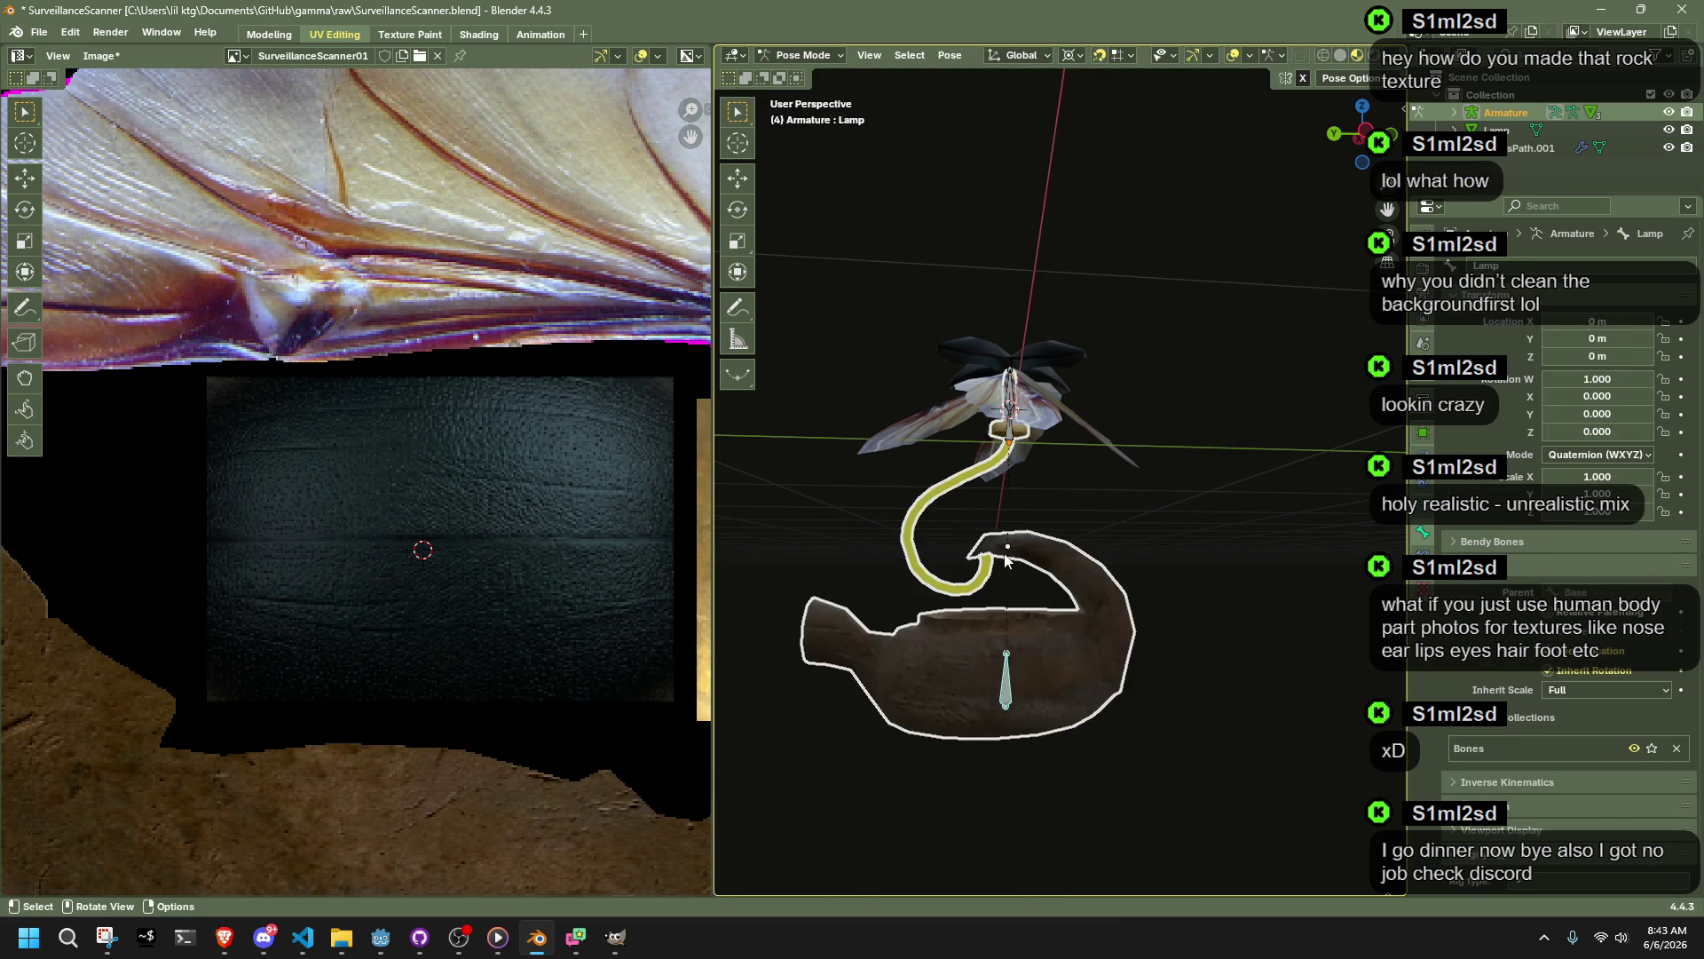
Step: Test-move the Lamp bone and pot freely, checking it from a straight side view
key("Escape")
mouse_move(1113, 578)
middle_mouse_down()
mouse_move(1222, 685)
mouse_move(1217, 609)
mouse_move(1325, 441)
middle_mouse_up()
key("g")
left_click(1204, 686)
key("alt+g")
left_click(1337, 147)
key("g")
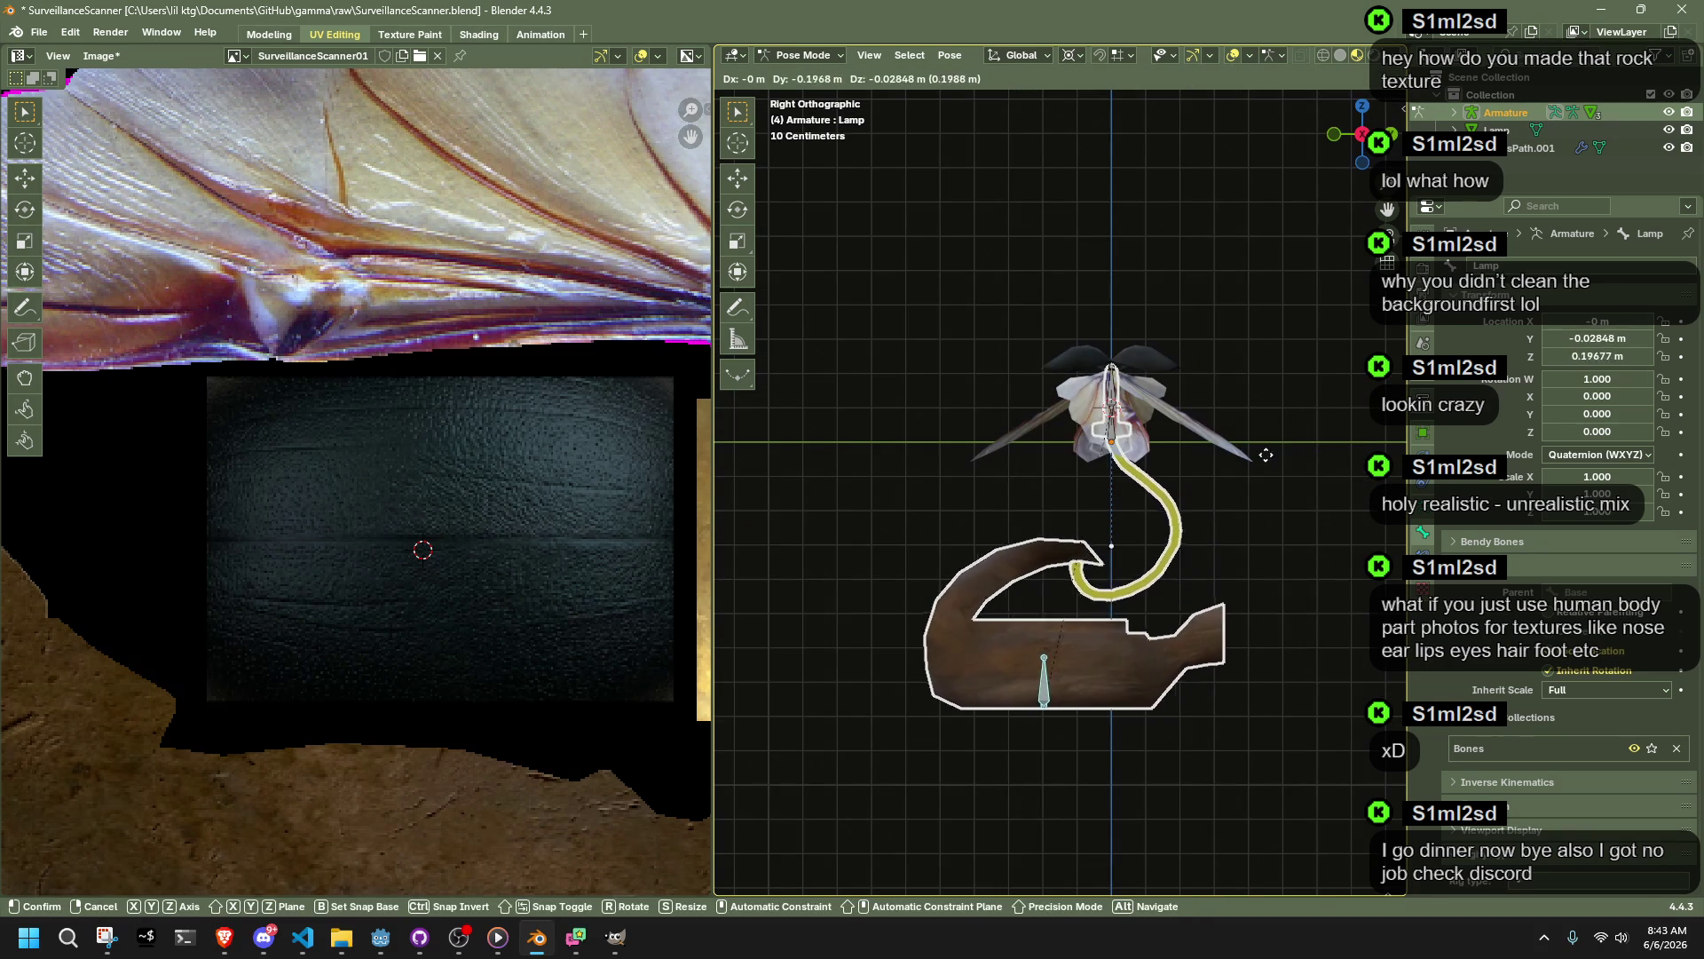
left_click(1238, 456)
Step: Retry moving the Lamp bone along Y, undoing the earlier test moves
key("ctrl+z")
key("g")
key("y")
left_click(1481, 456)
key("ctrl+z")
key("g")
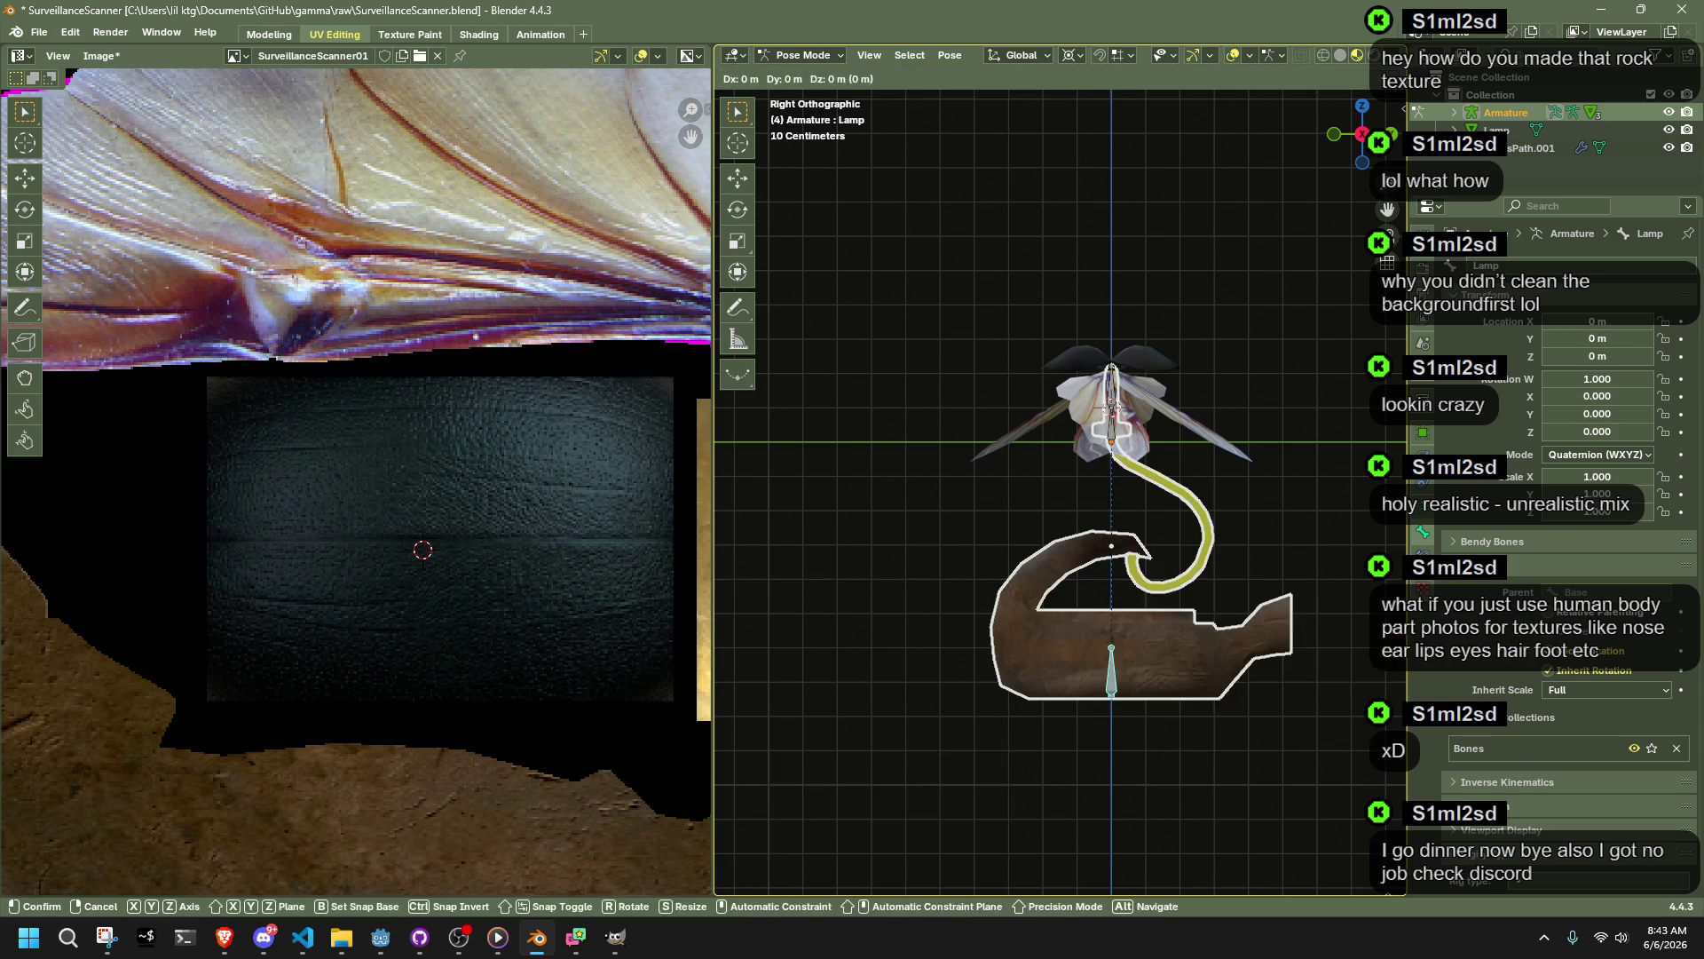
key("y")
left_click(1268, 571)
mouse_move(1265, 568)
middle_mouse_down()
mouse_move(815, 588)
mouse_move(833, 579)
middle_mouse_up()
Step: In Edit Mode, snap the 3D cursor to the lower bone and try rotating it 33.4° about Z, then undo
key("Tab")
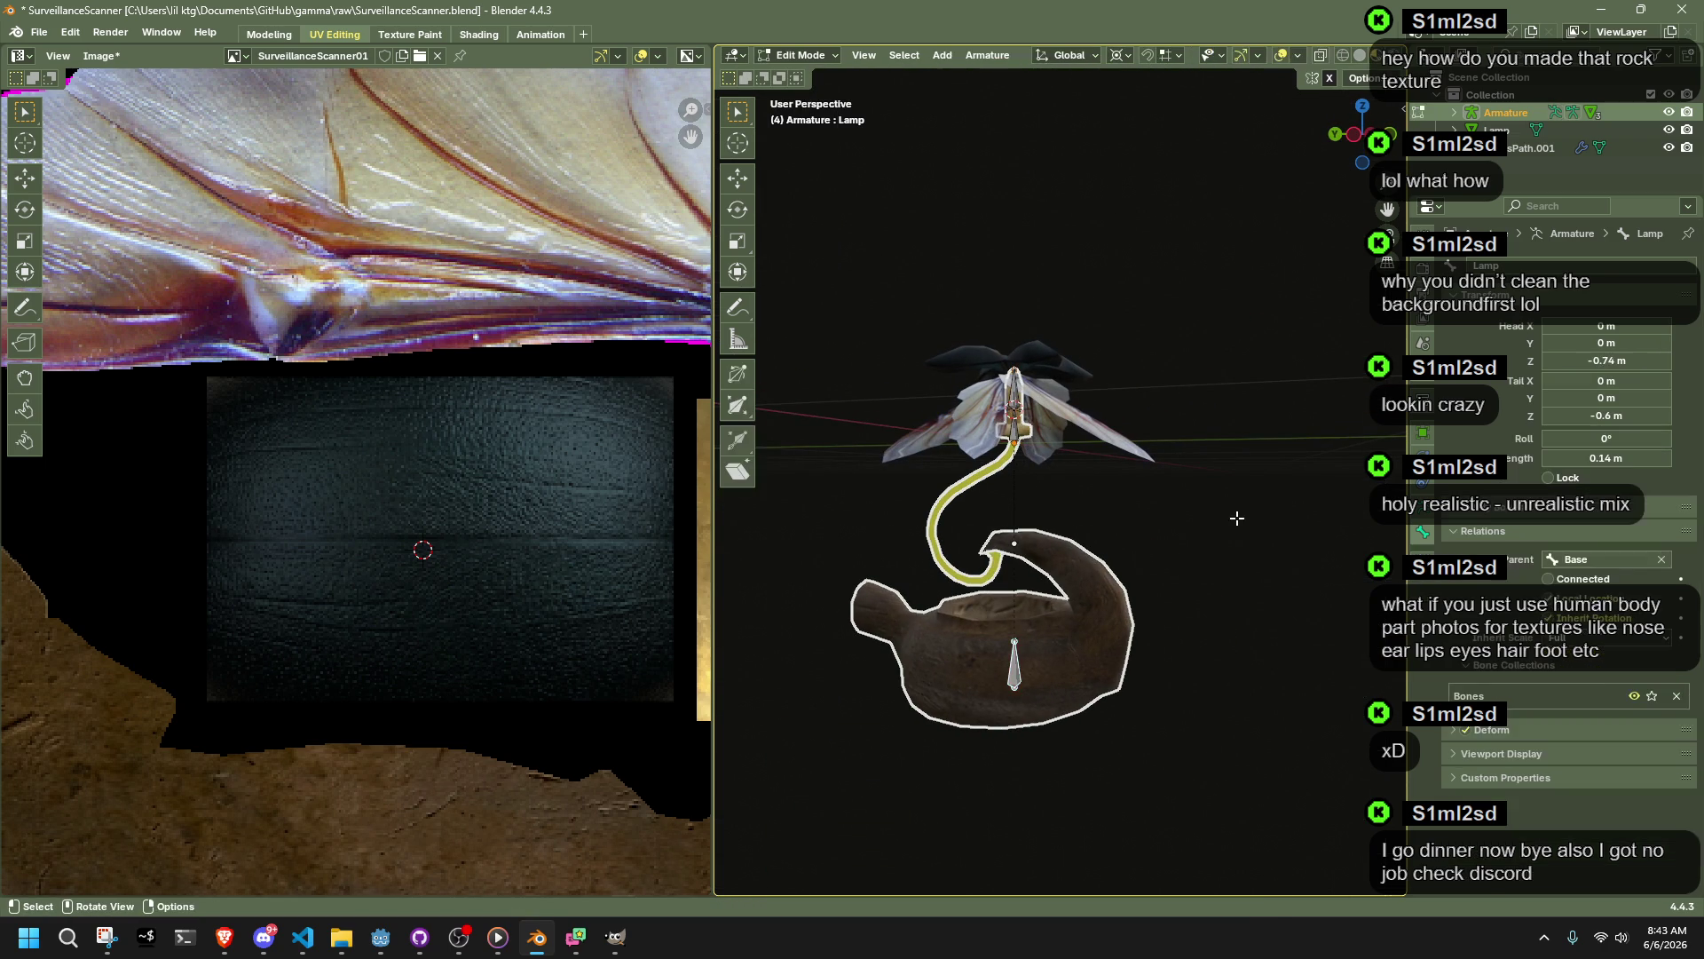
scroll(1219, 519, "up", 3)
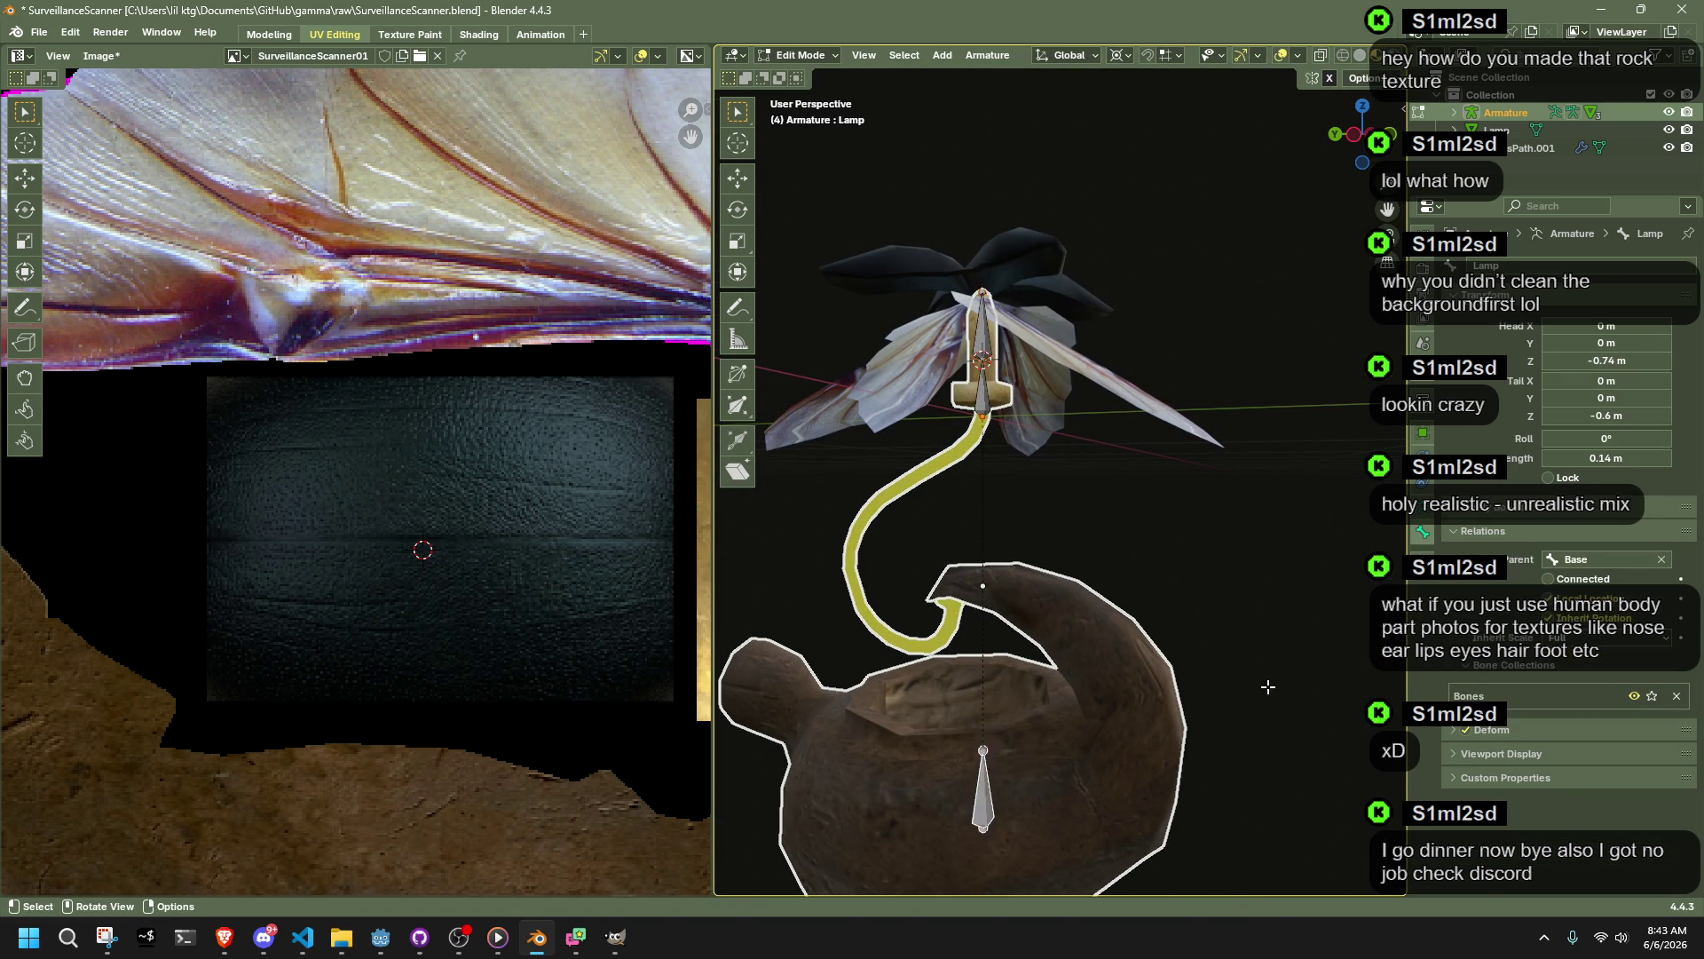
key("r")
key("z")
right_click(1225, 539)
key("shift+s")
left_click(1208, 568)
key("r")
key("z")
left_click(1191, 590)
key("r")
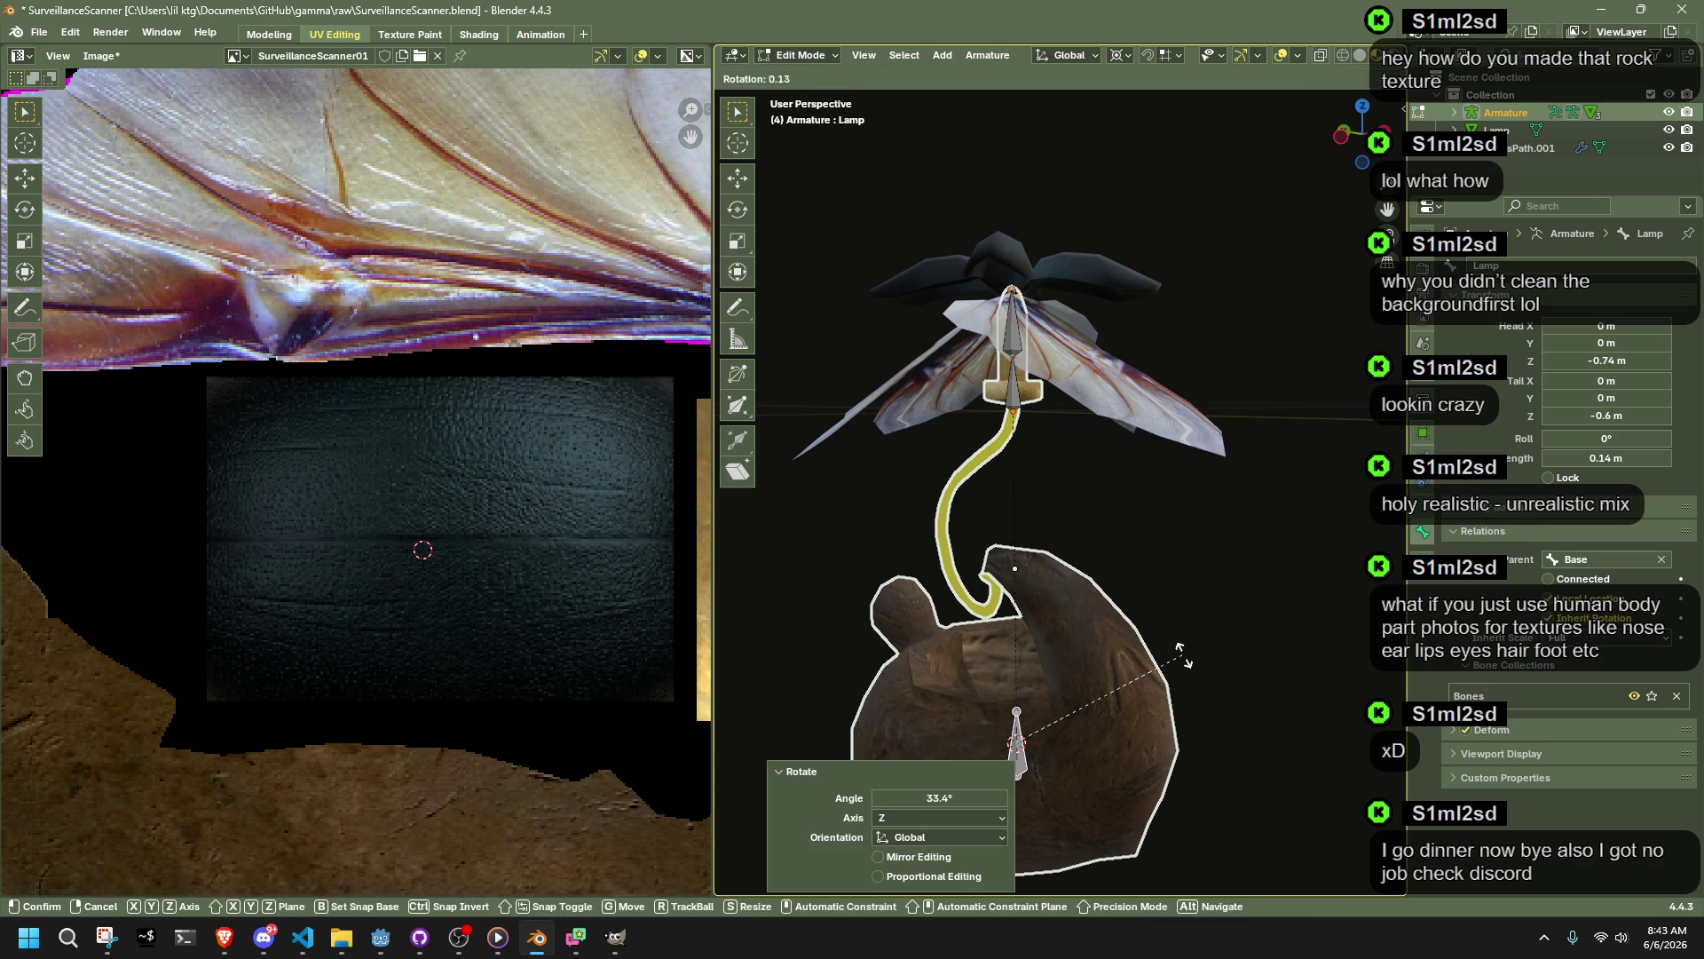
key("Escape")
key("ctrl+z")
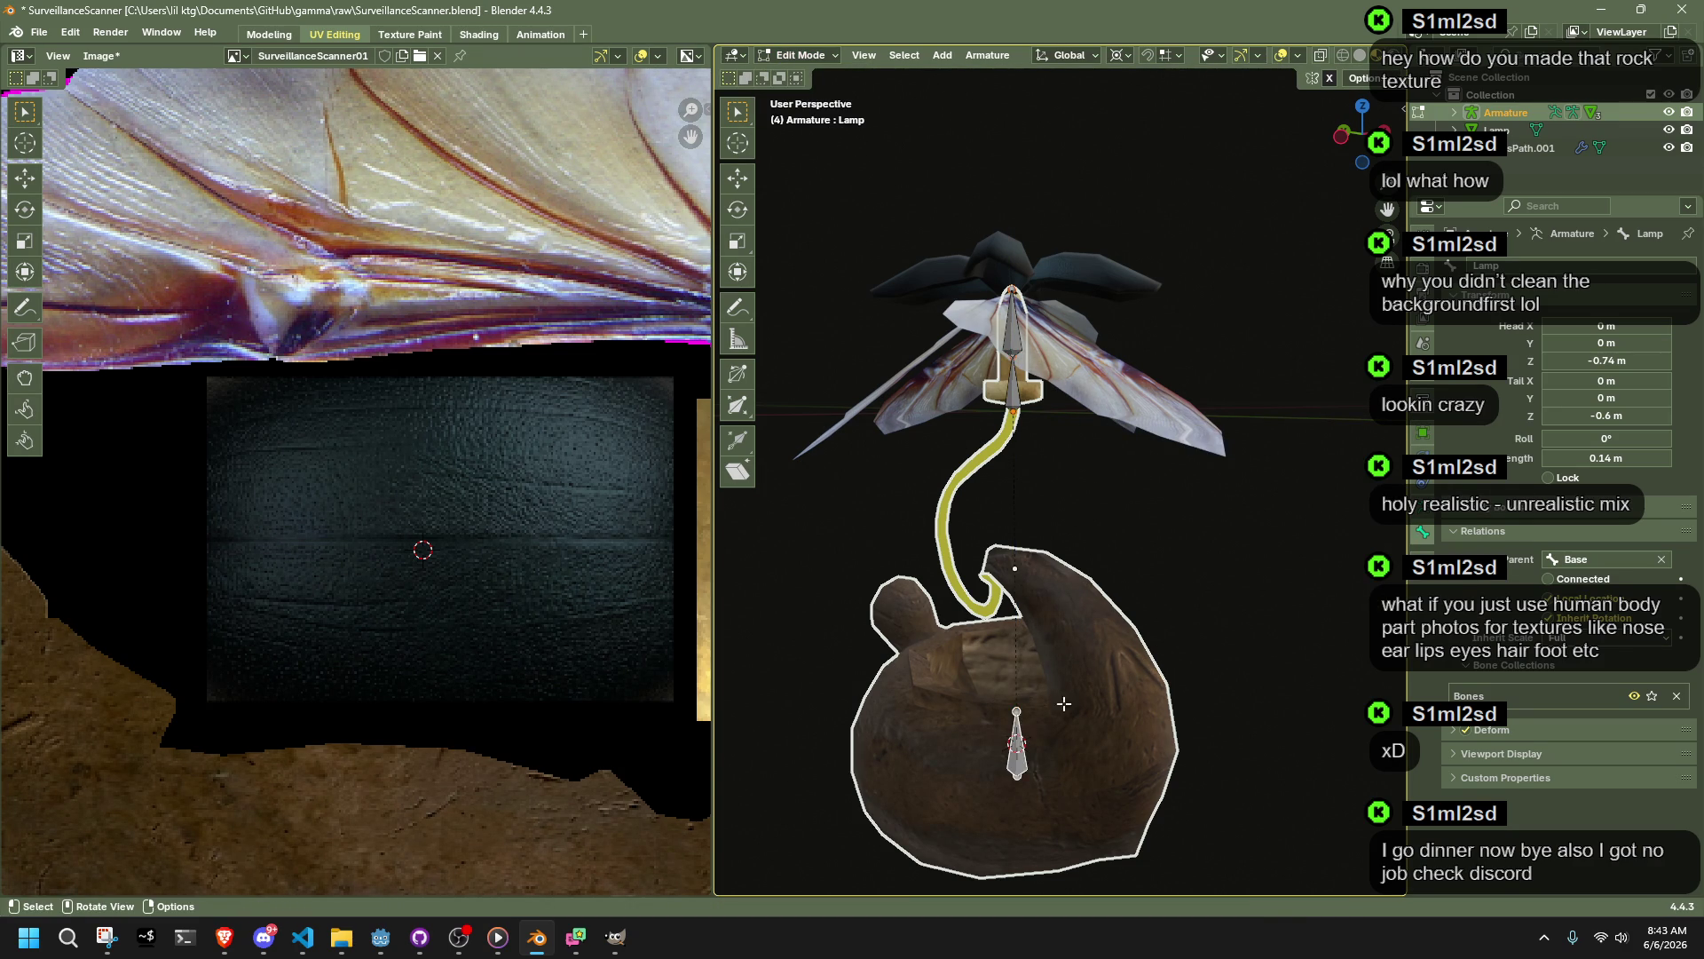
Step: In Pose Mode, test-rotate the lamp bone about Z to see the pot follow
left_click(797, 56)
left_click(797, 118)
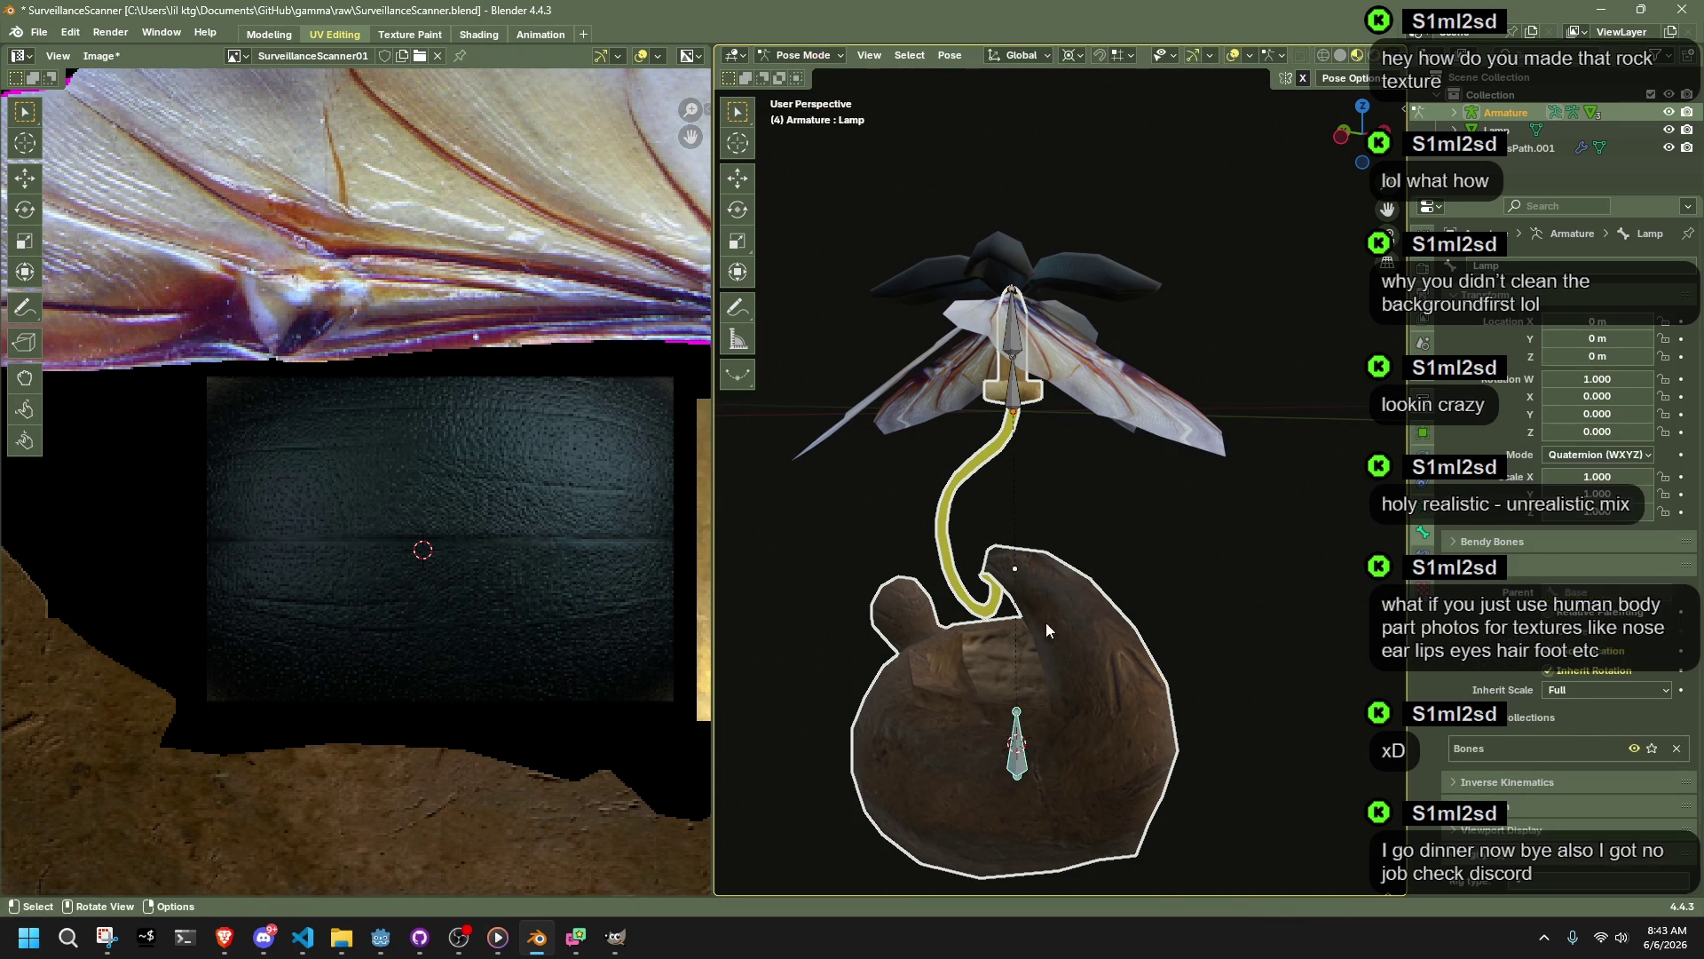
key("r")
key("z")
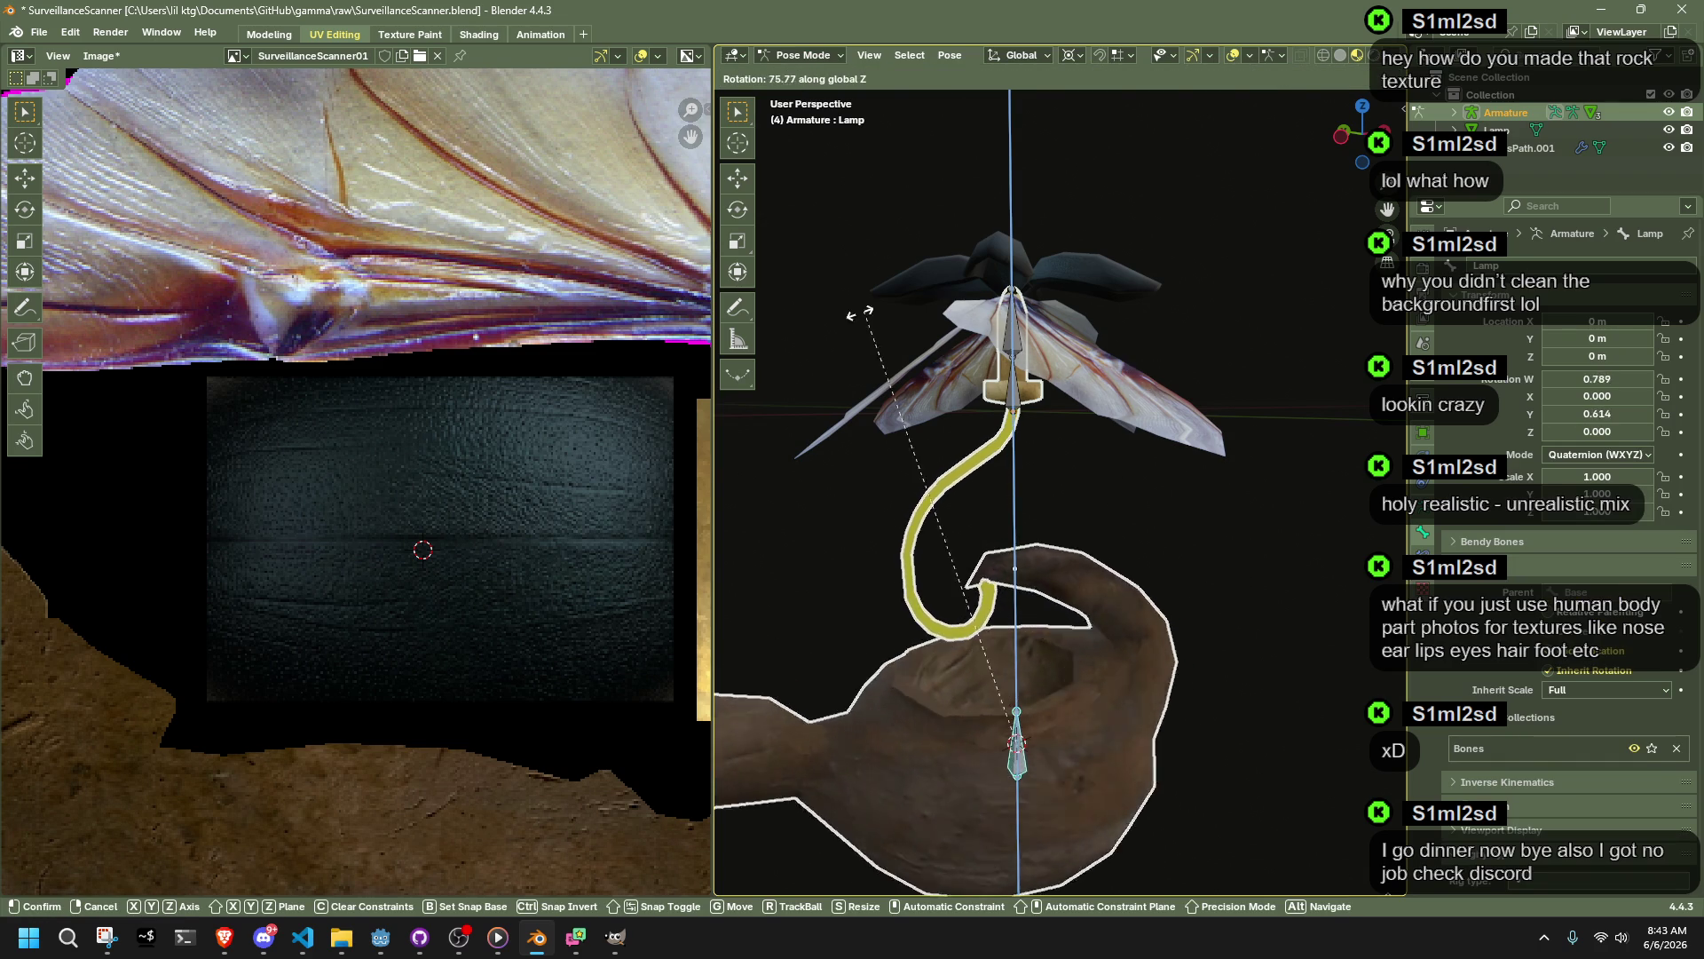
left_click(888, 698)
scroll(1090, 635, "down", 3)
mouse_move(1090, 636)
middle_mouse_down()
mouse_move(1239, 642)
mouse_move(1211, 560)
middle_mouse_up()
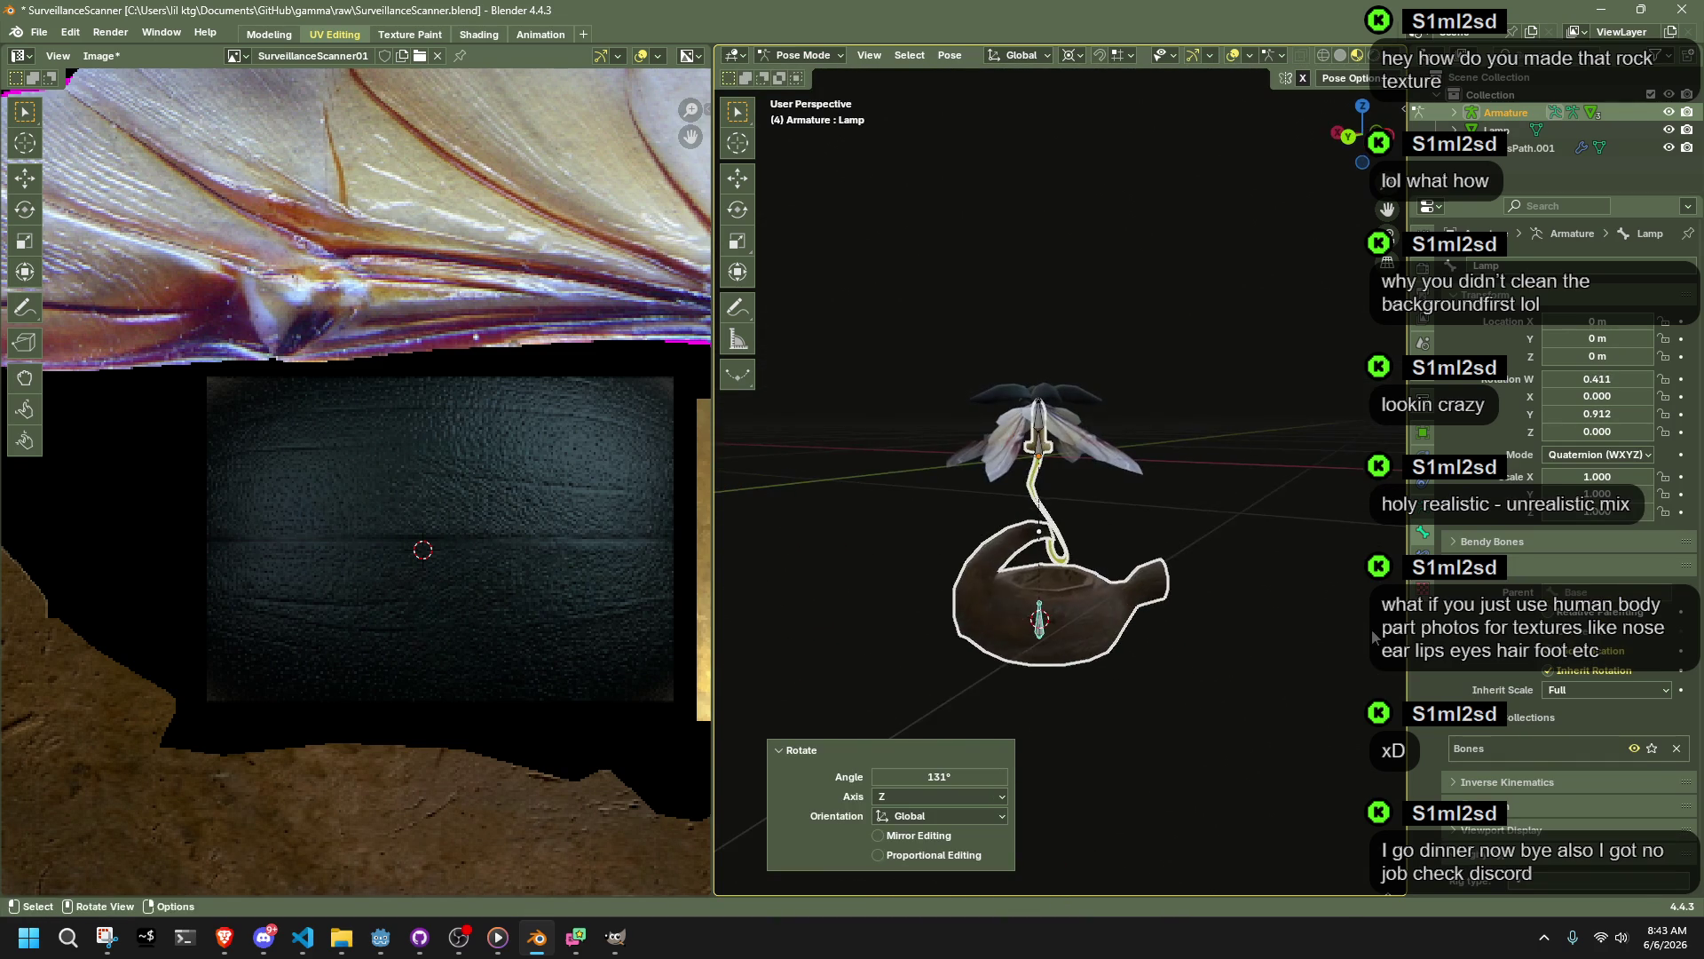
Step: Try a -59.7° rotation, then return the bone to rest and switch to Right view
key("ctrl+z")
key("r")
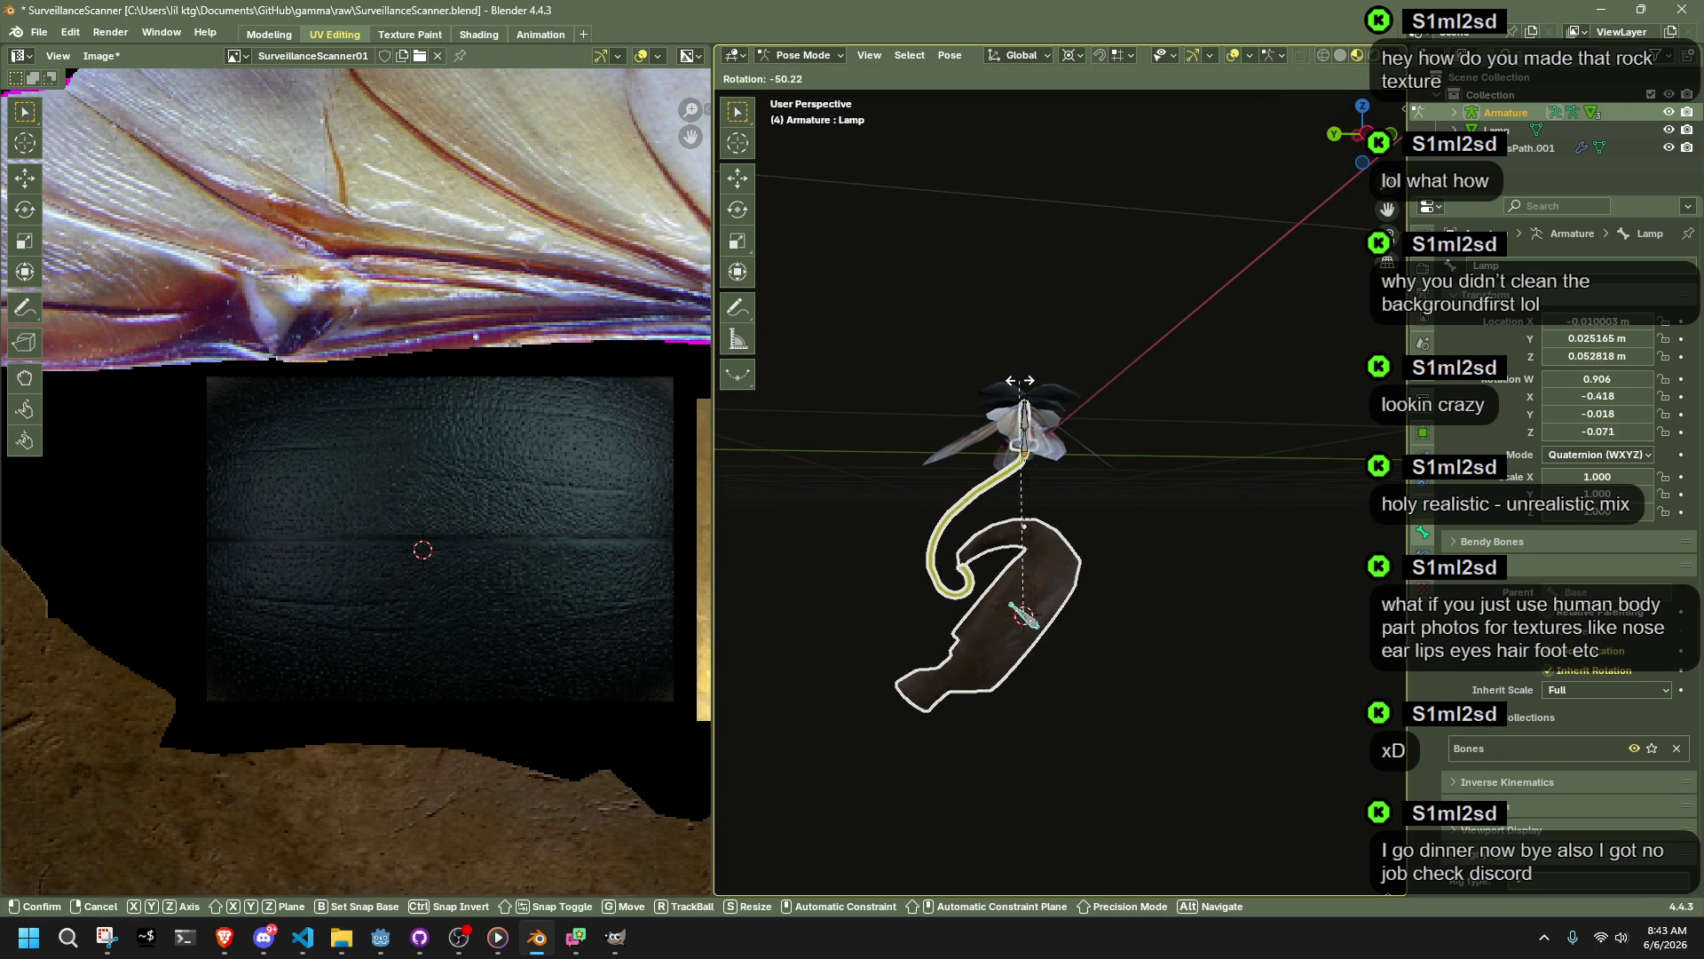
left_click(981, 379)
mouse_move(1040, 562)
middle_mouse_down()
mouse_move(1220, 552)
mouse_move(1309, 482)
mouse_move(1319, 508)
mouse_move(1056, 552)
mouse_move(728, 571)
mouse_move(1195, 604)
middle_mouse_up()
key("ctrl+z")
key("KP_3")
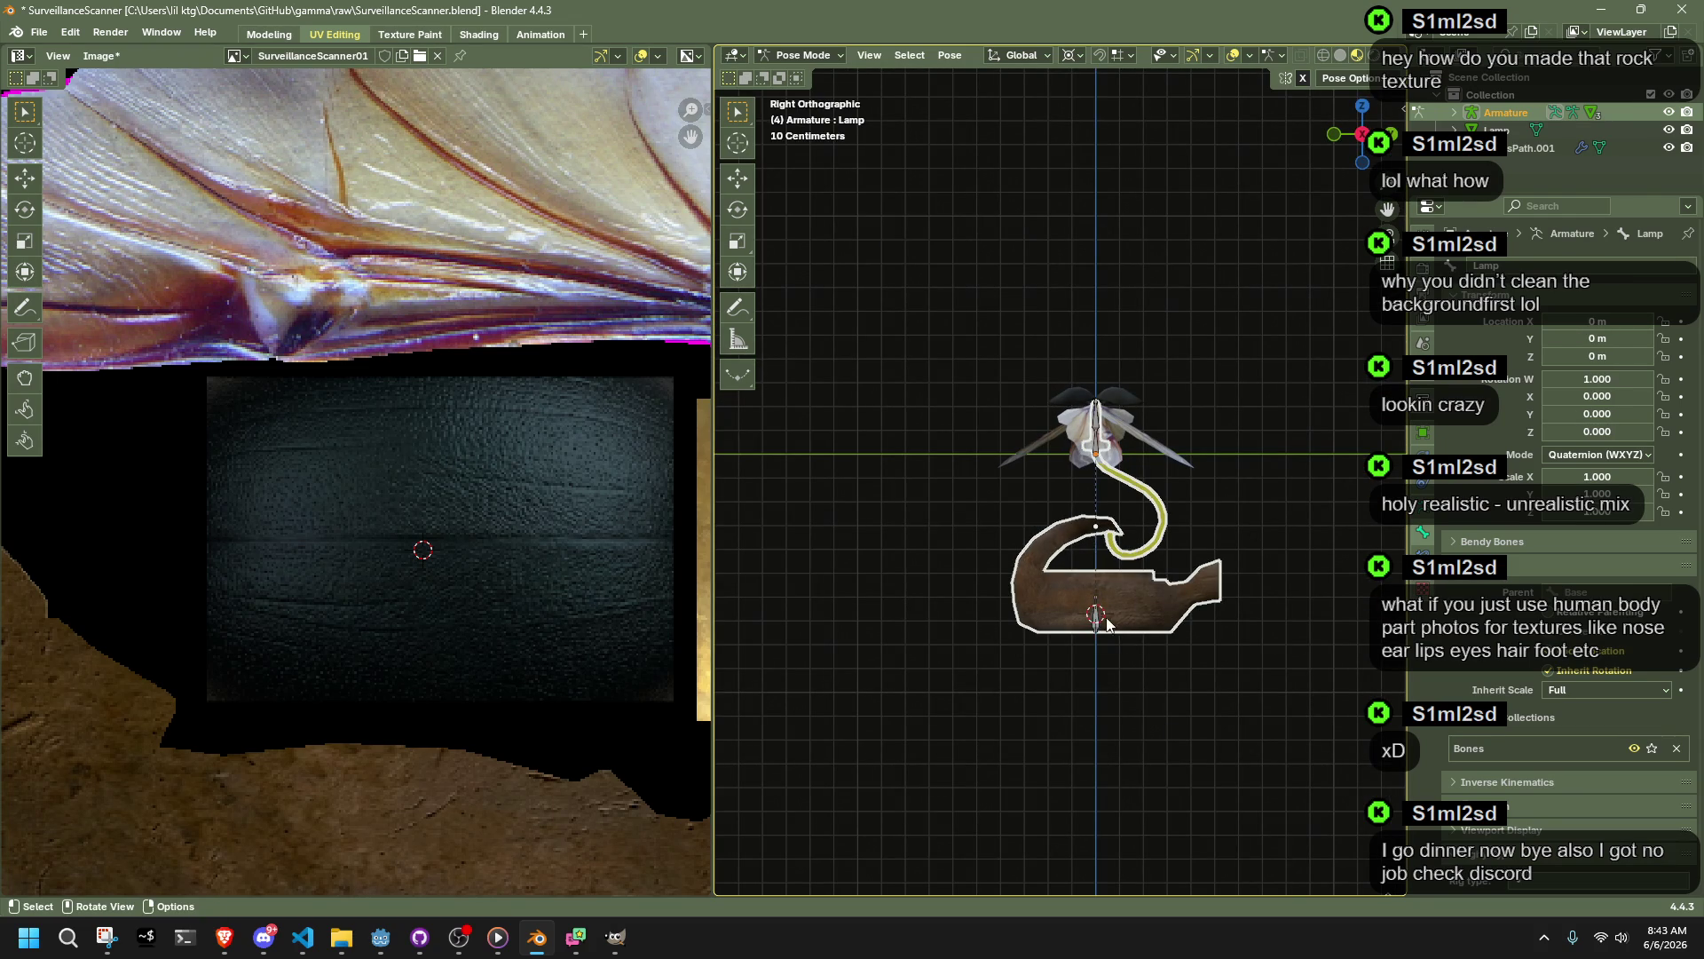
Step: In Edit Mode, pull the bone tail right and flatten it horizontally with a Z scale of 0
left_click(801, 55)
left_click(799, 94)
left_click_drag(1096, 589, 1191, 640)
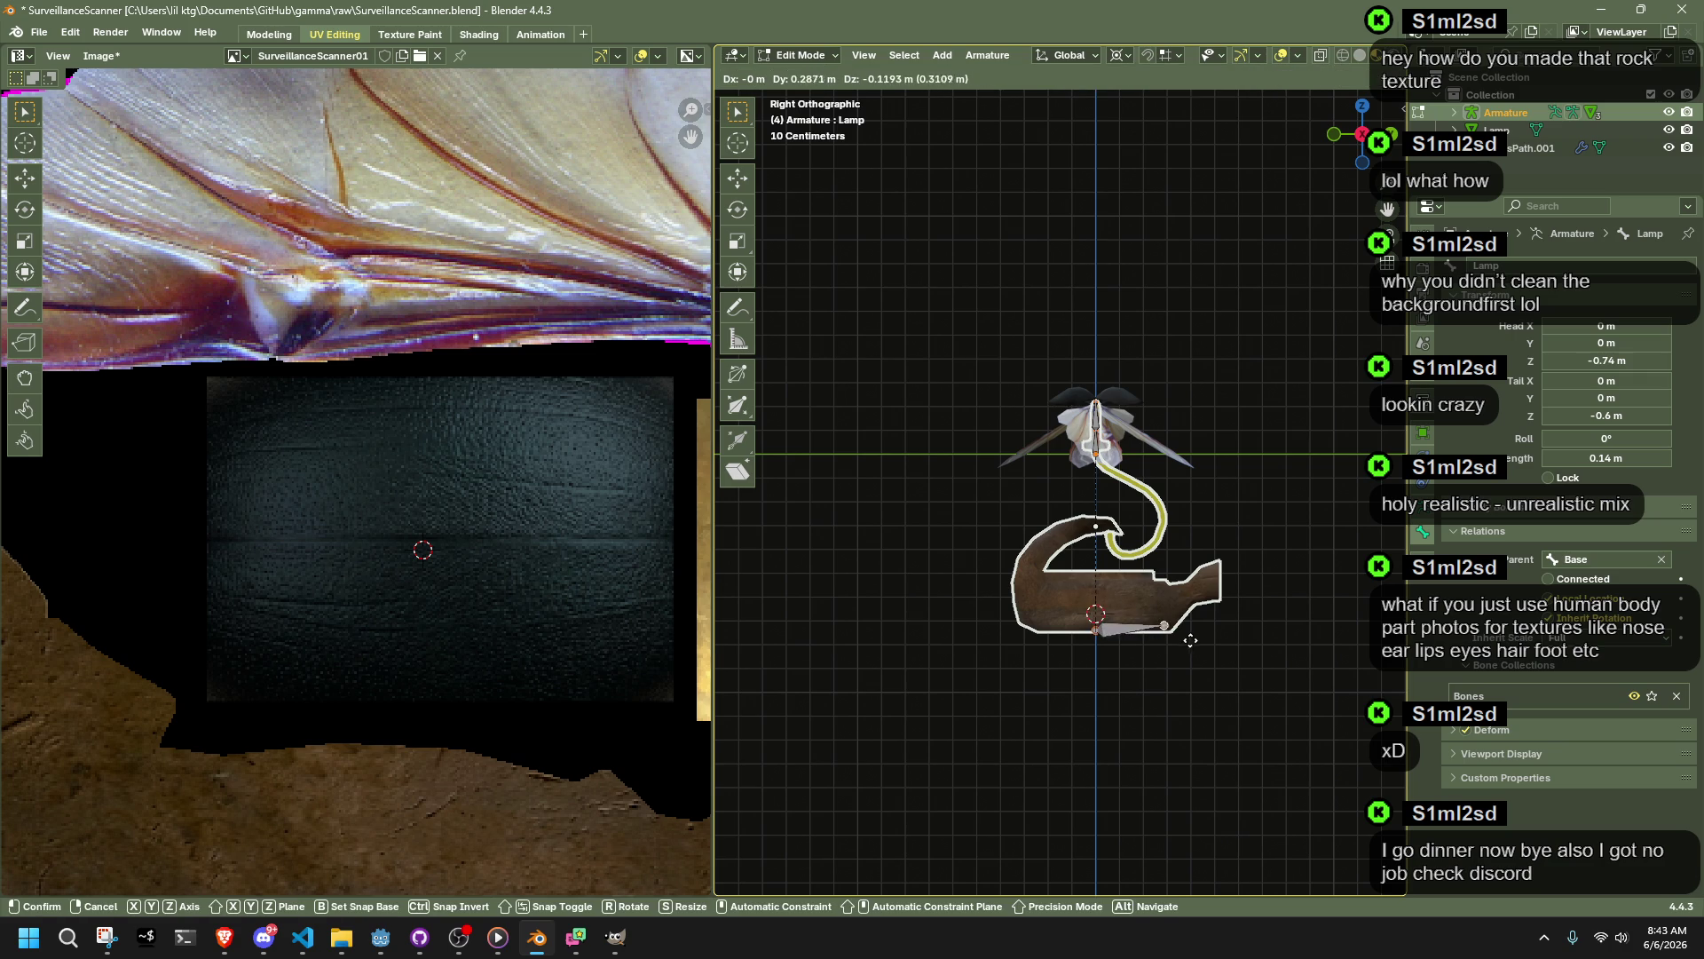
right_click(1190, 647)
left_click_drag(1091, 608, 1170, 632)
key("ctrl+z")
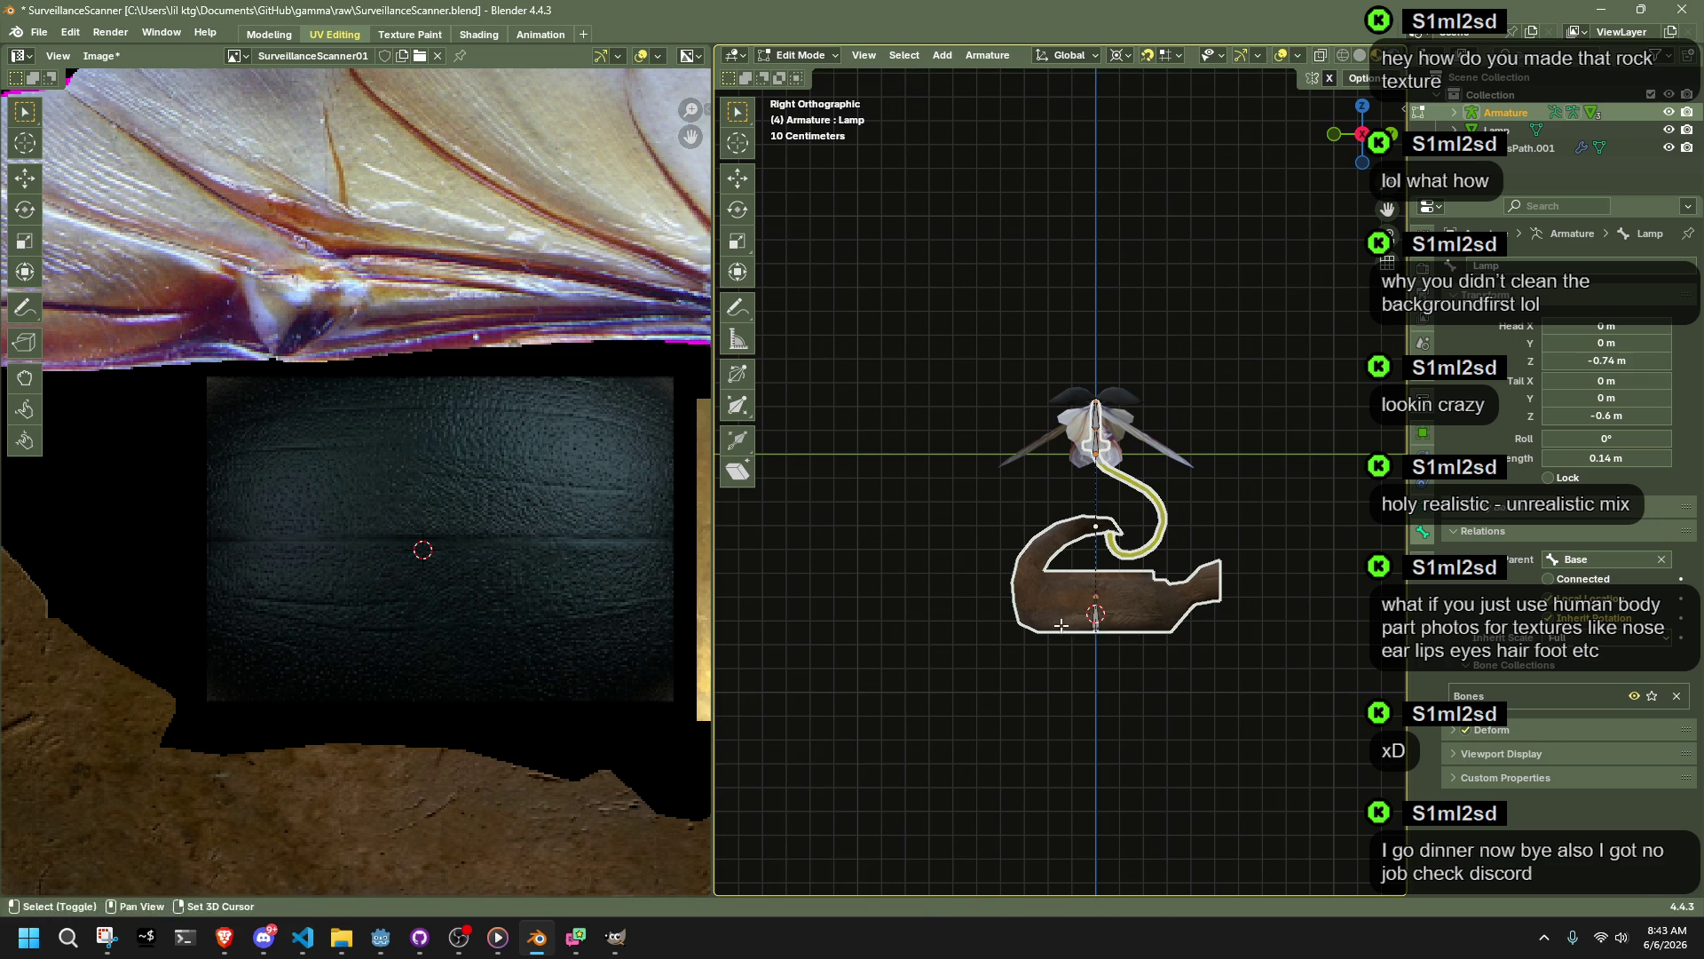
left_click_drag(1090, 608, 1186, 607)
key("s")
key("z")
key("0")
key("Return")
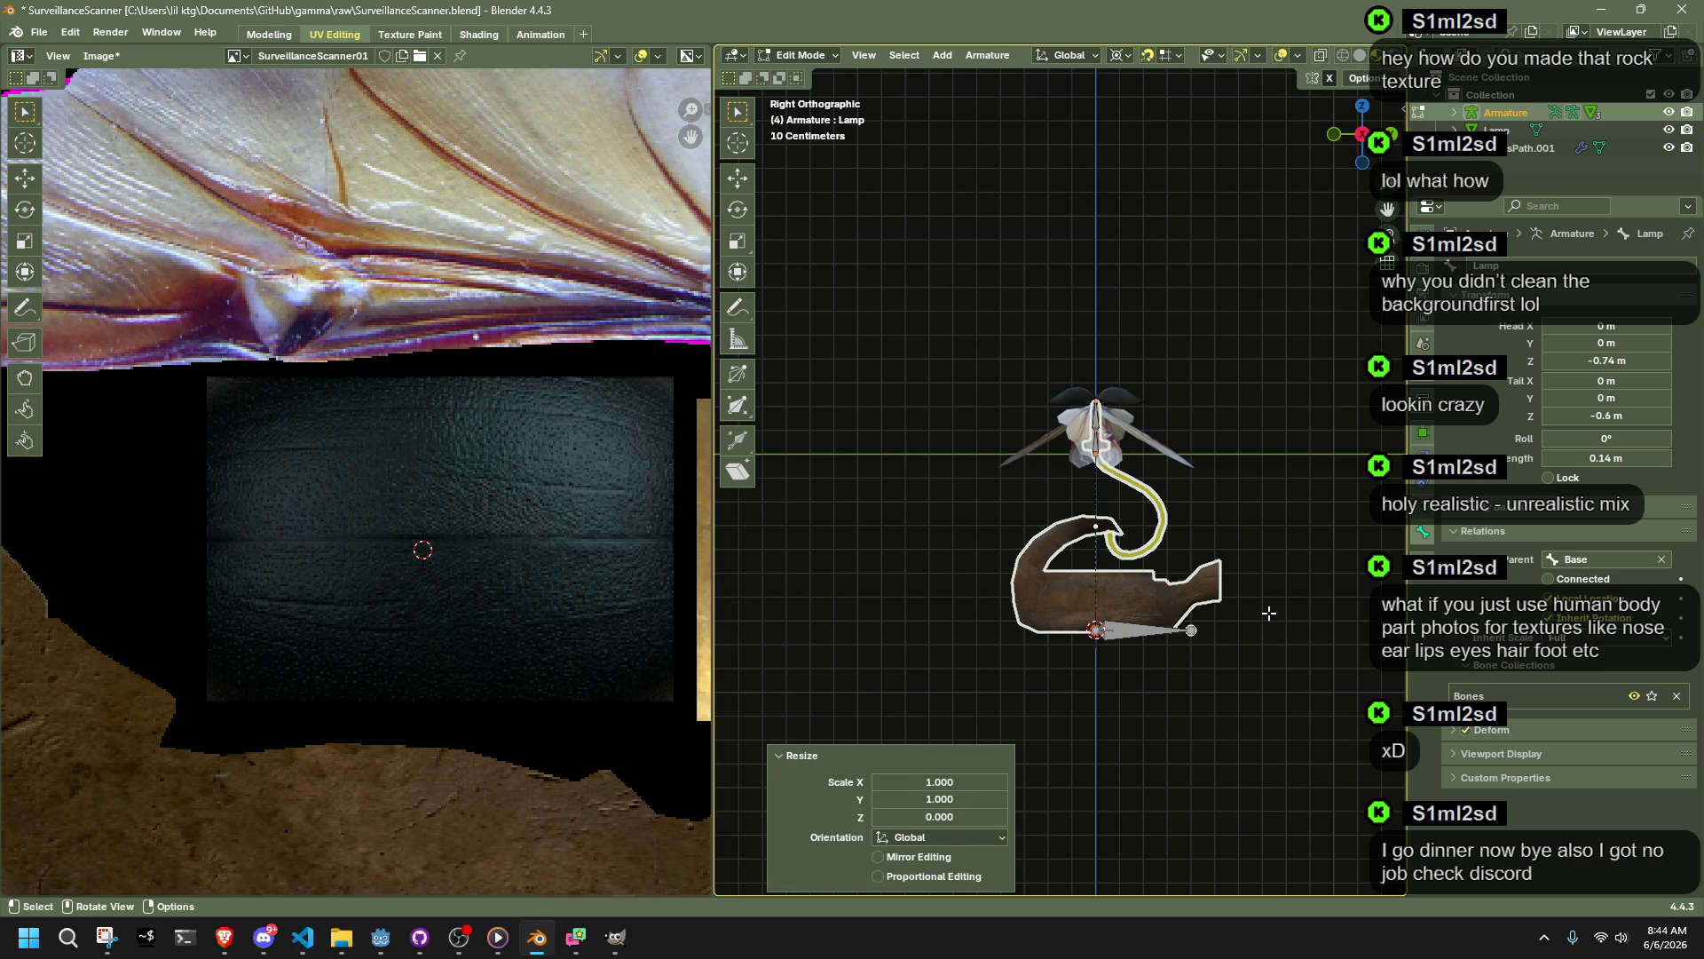
Step: Briefly test-rotate the lamp base bone in Pose Mode, then go back to Edit Mode
left_click(805, 56)
left_click(804, 114)
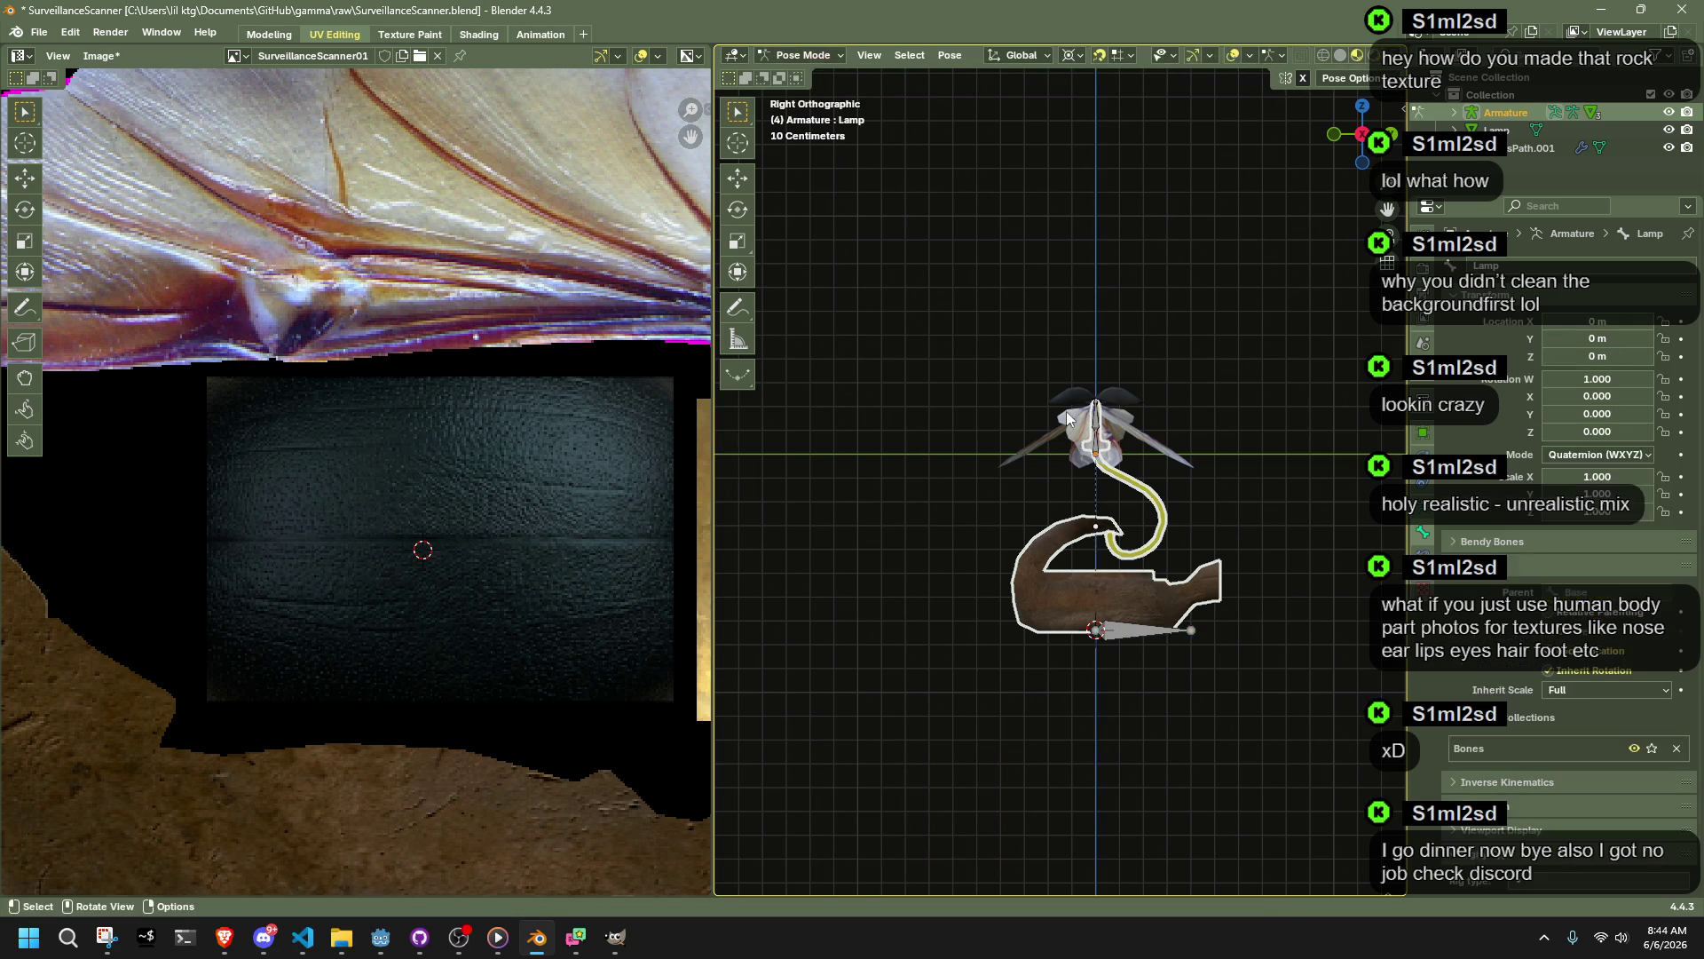
key("r")
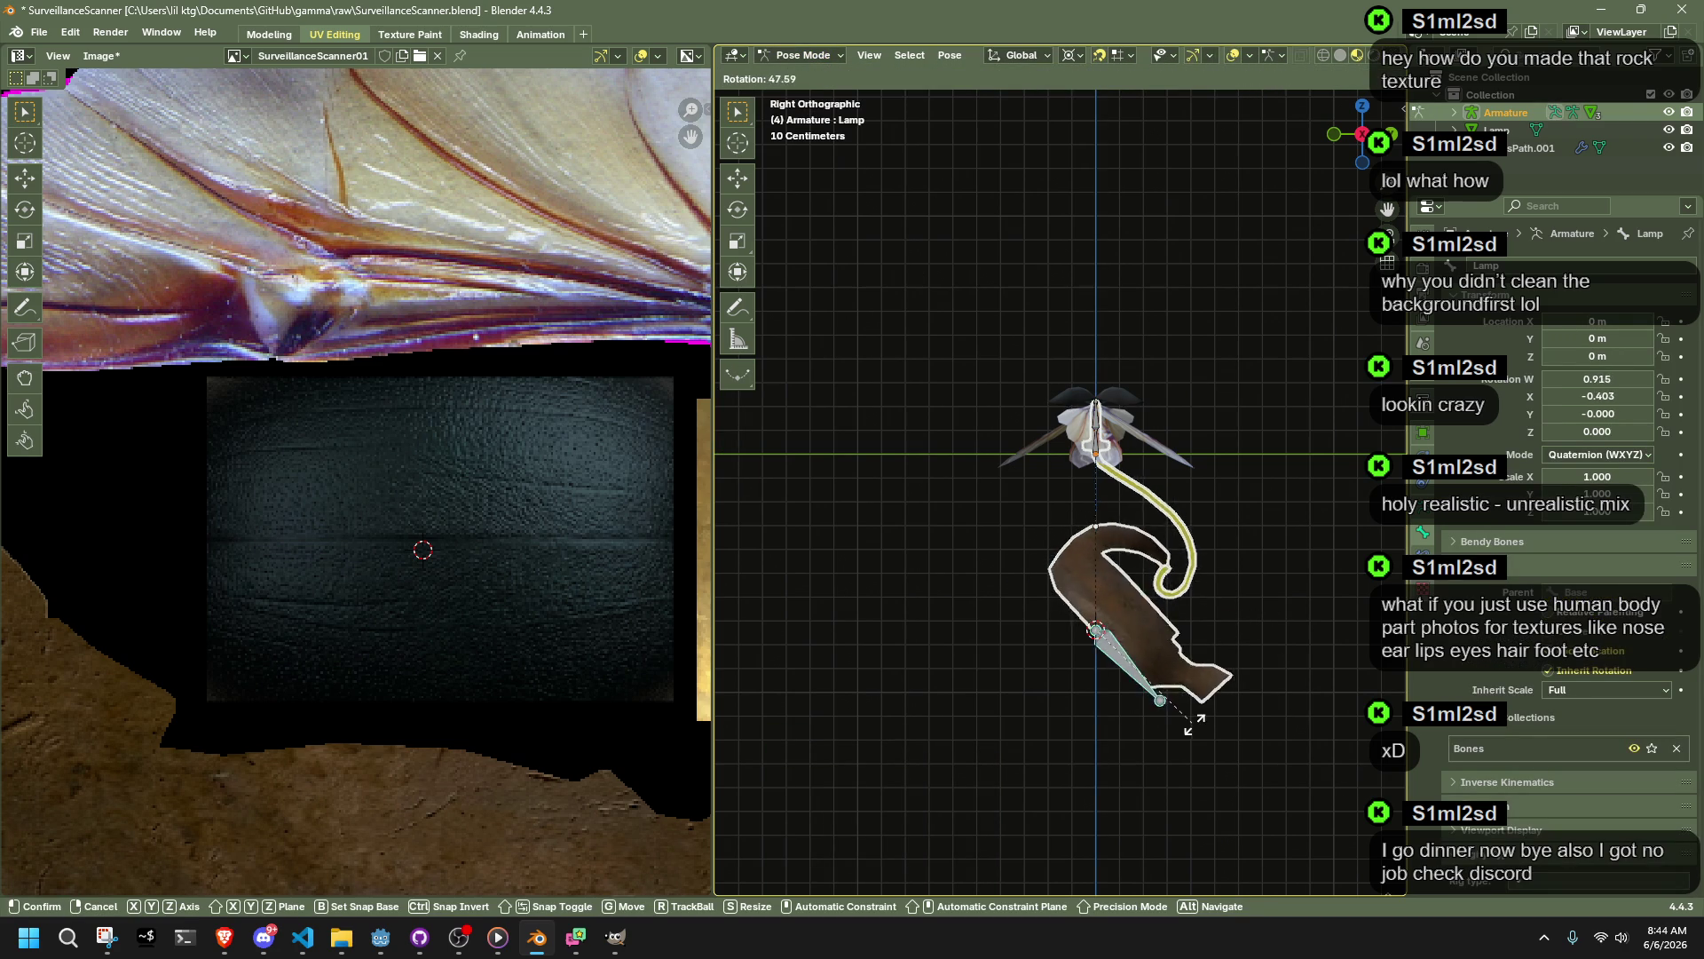
key("Escape")
left_click(815, 56)
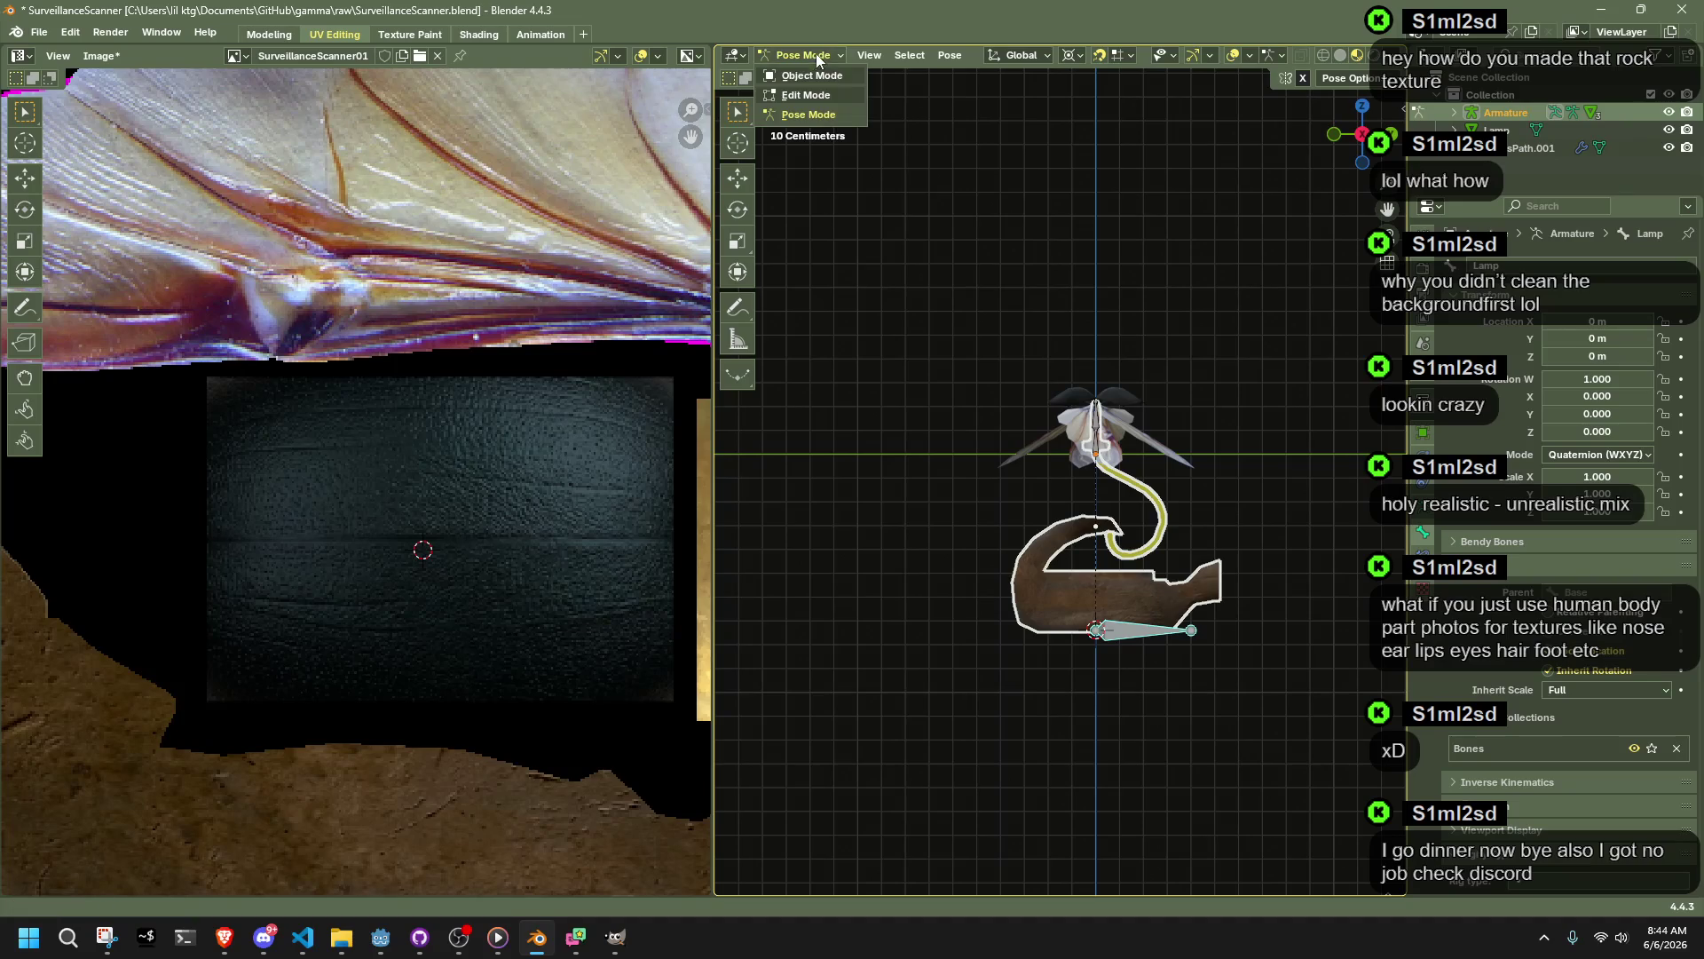
left_click(805, 55)
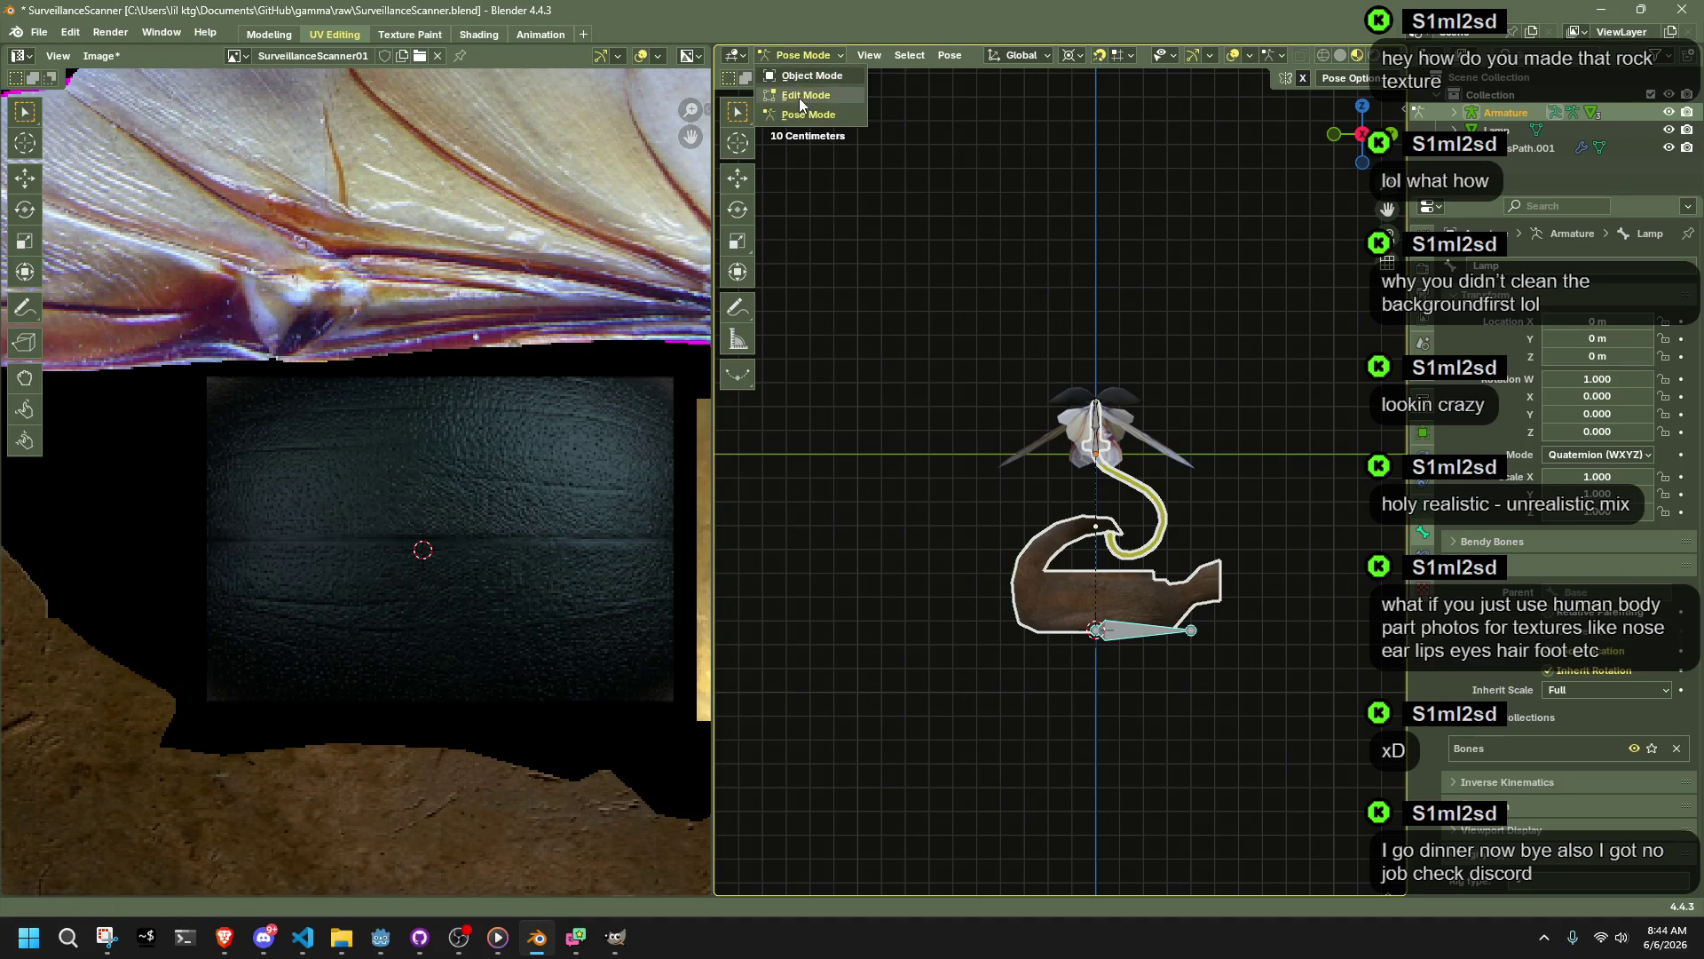
left_click(806, 95)
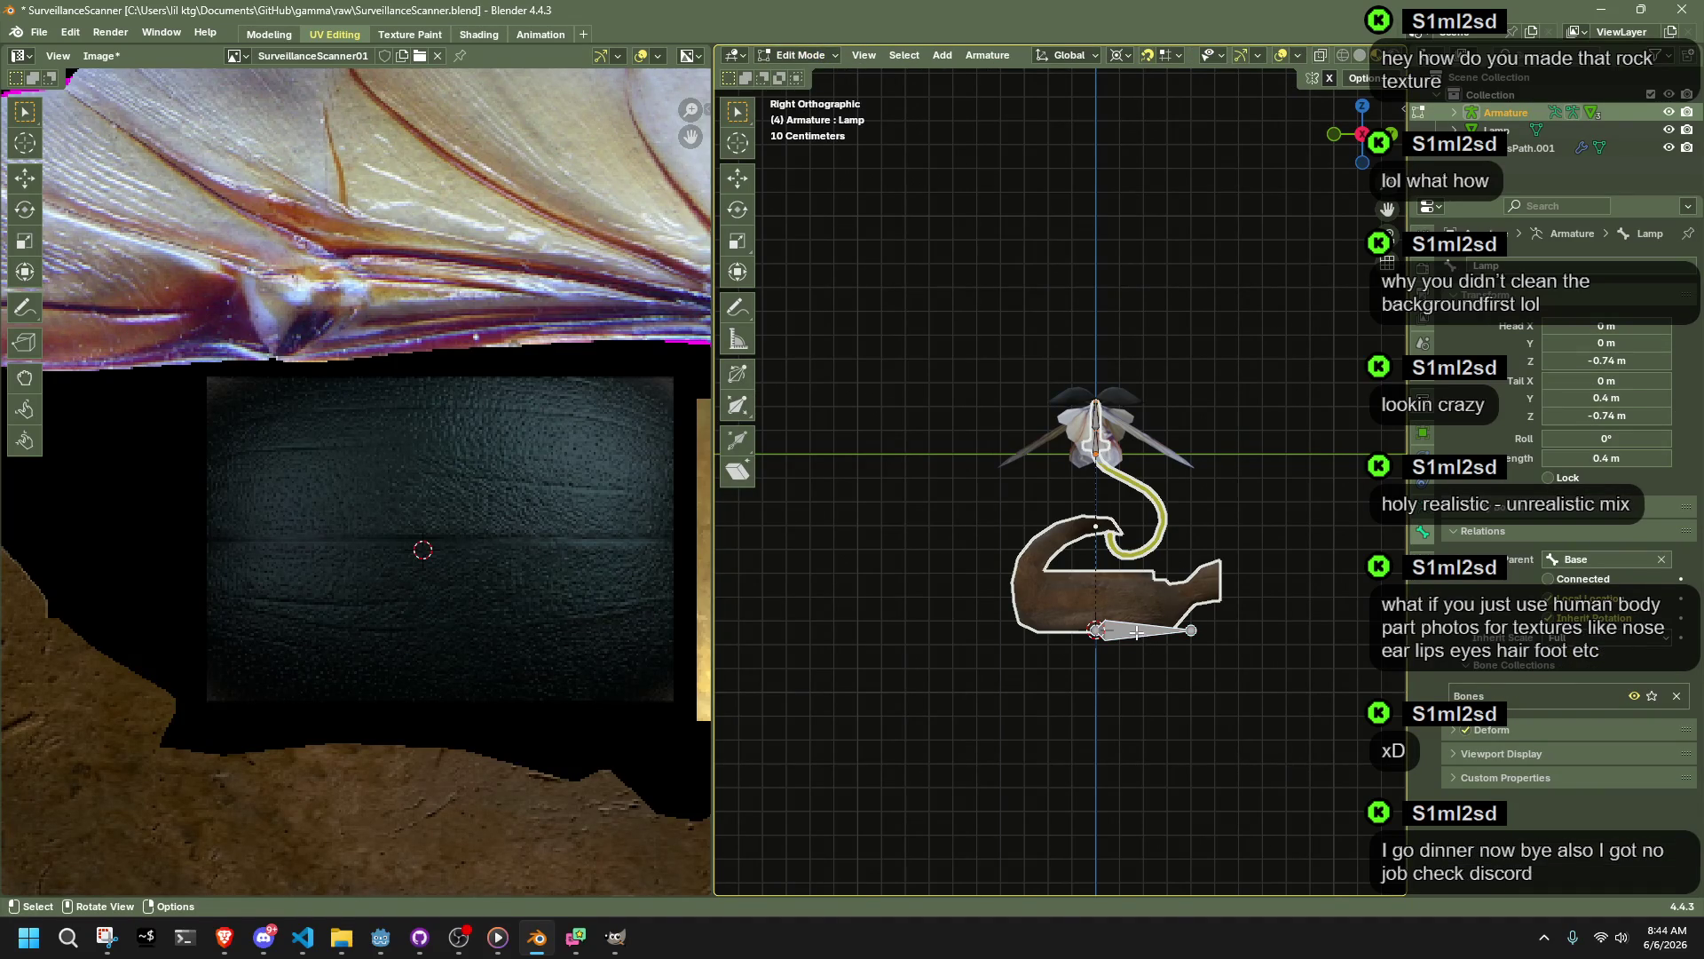
Step: Raise the bone inside the pot and lengthen its tail along Y
key("g")
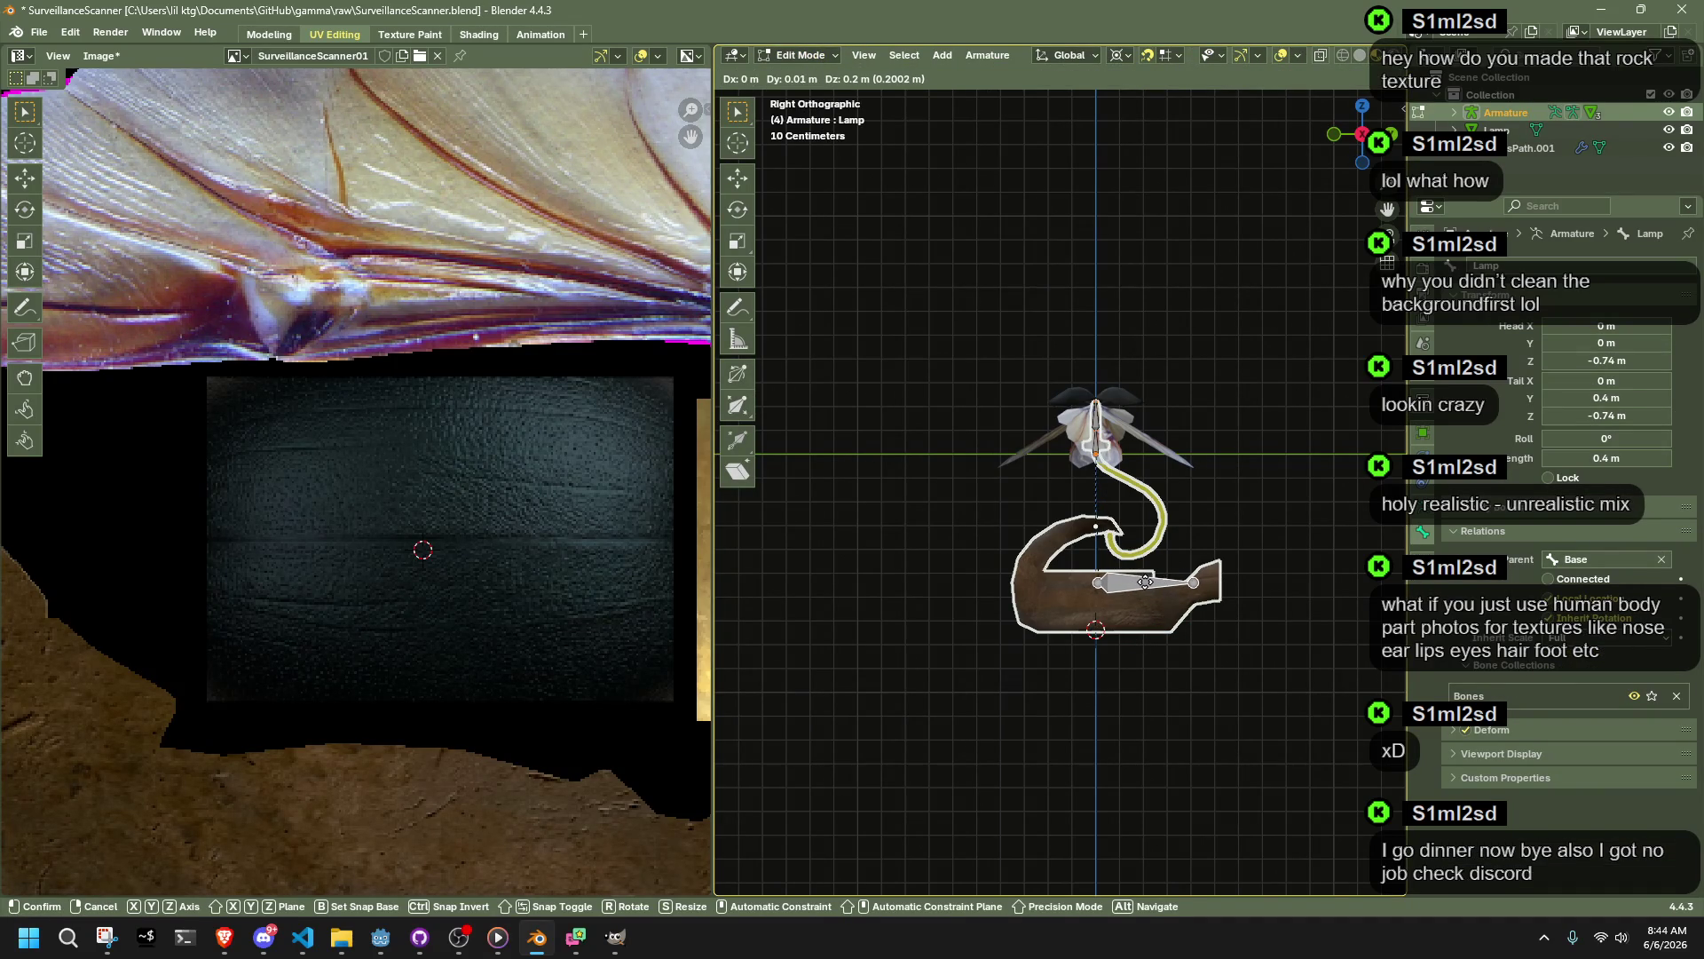
left_click(1146, 581)
scroll(1154, 515, "up", 4)
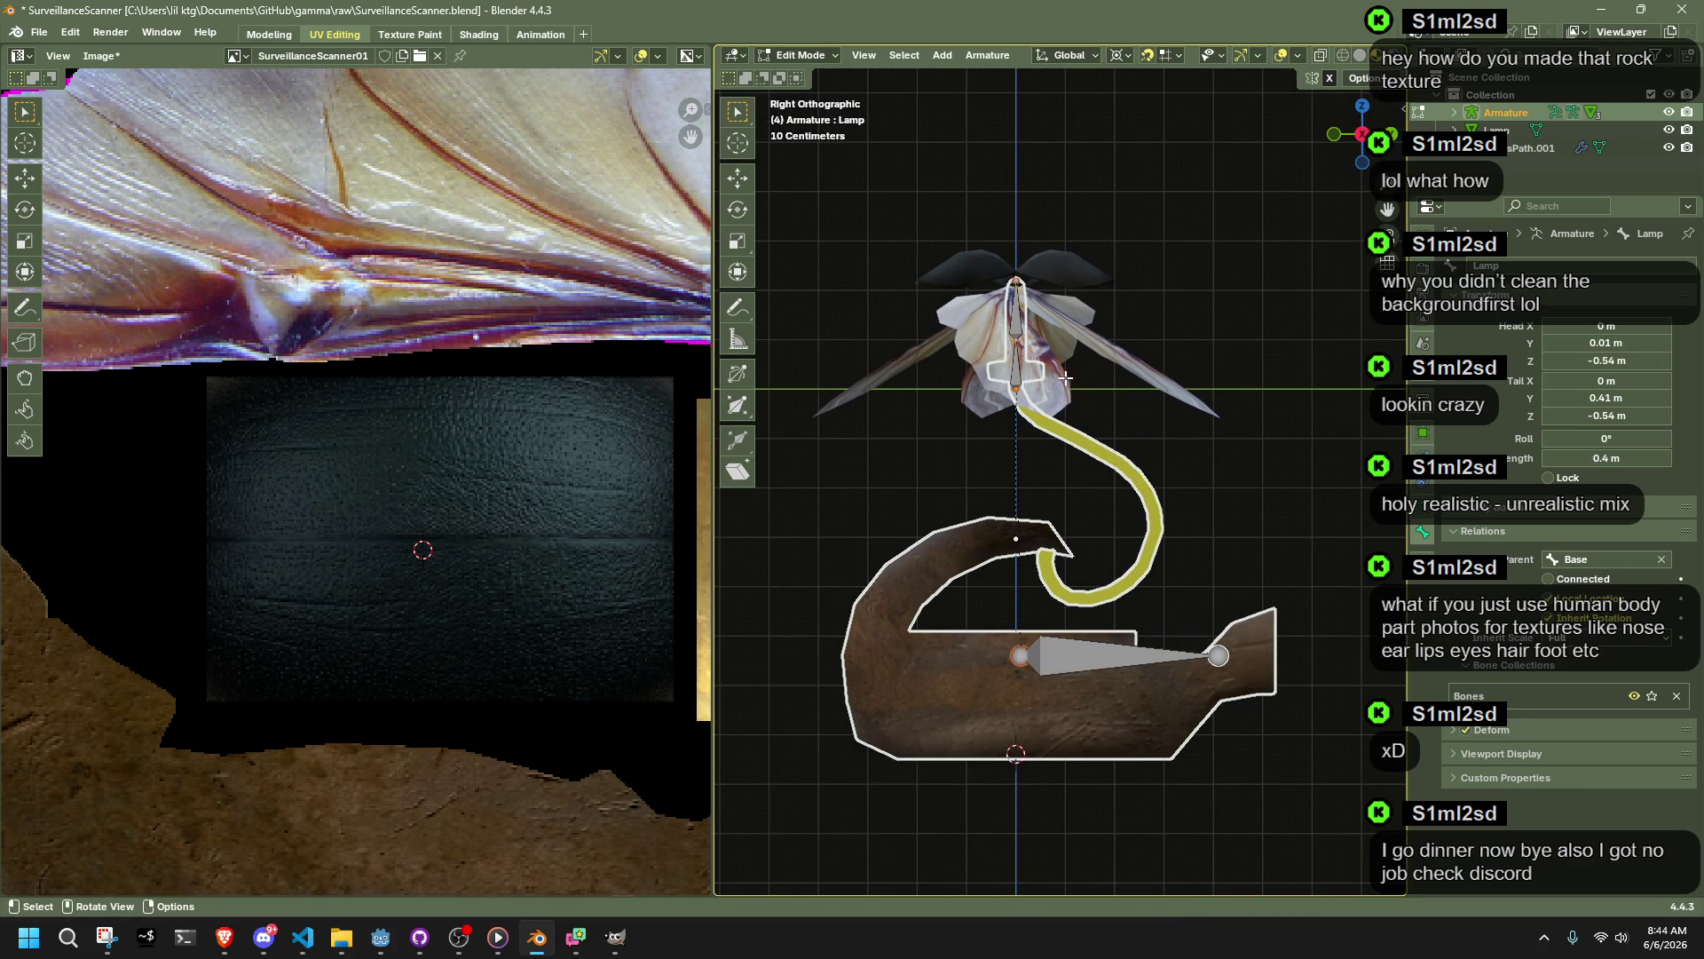
key("g")
key("y")
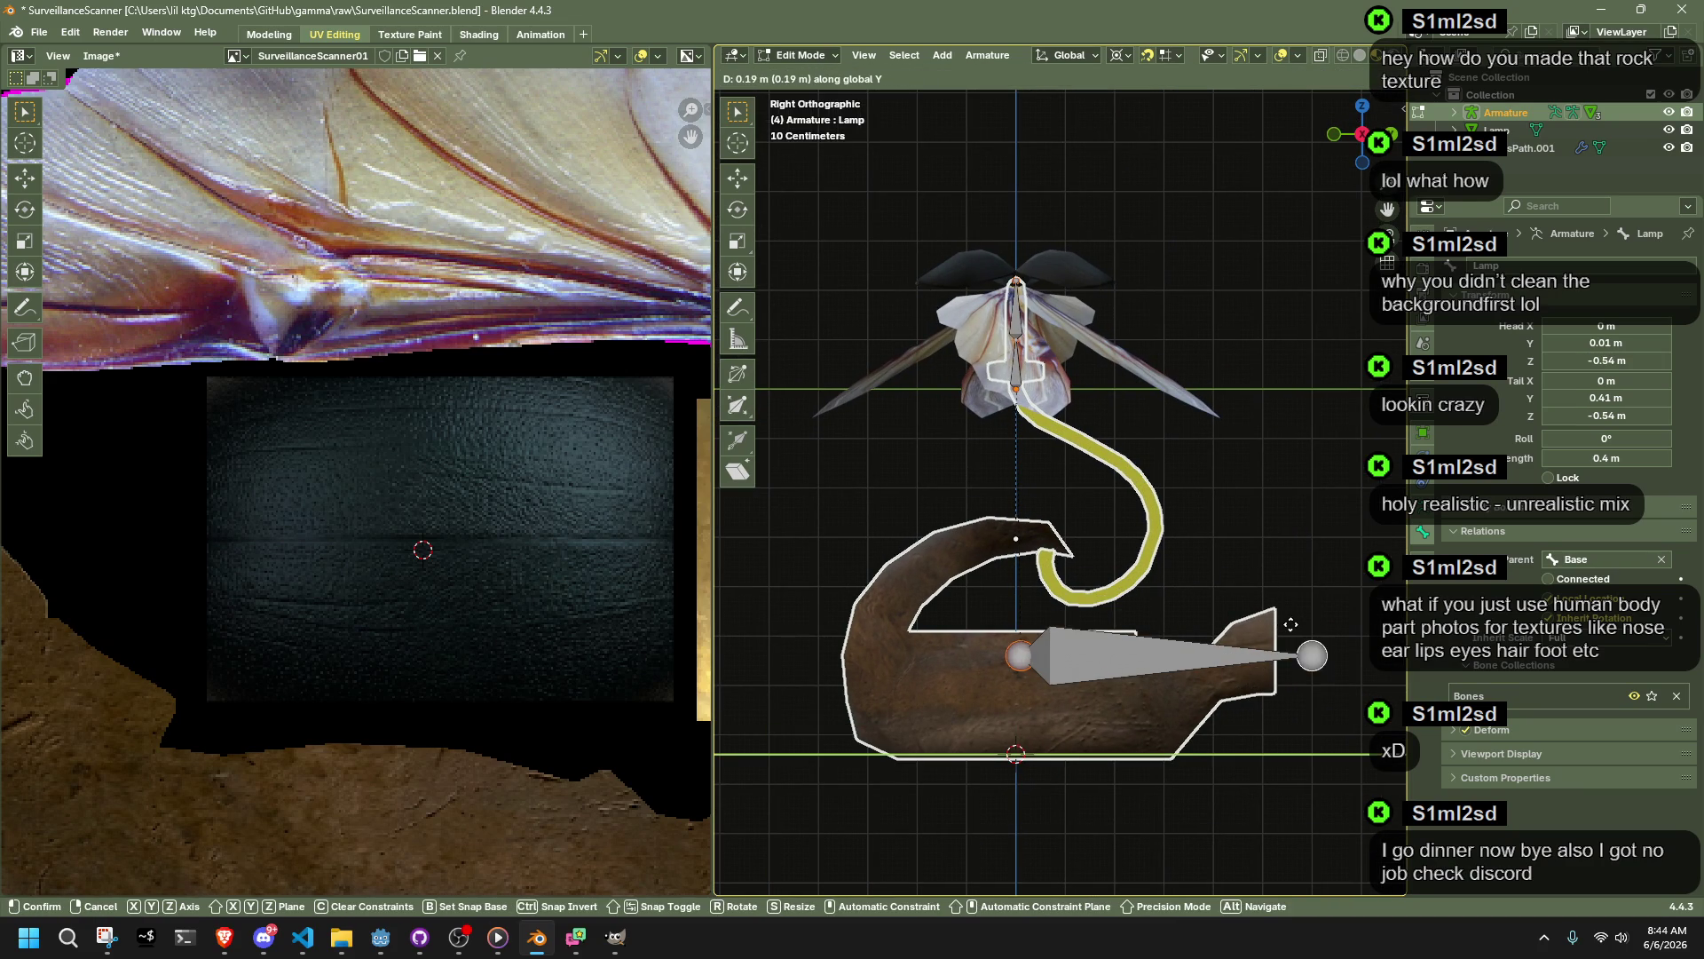
left_click(1267, 624)
Step: Leave Edit Mode and save SurveillanceScanner.blend
mouse_move(1268, 624)
middle_mouse_down()
mouse_move(1287, 625)
mouse_move(1207, 679)
mouse_move(1297, 701)
mouse_move(1323, 626)
middle_mouse_up()
key("Tab")
key("ctrl+s")
scroll(1315, 614, "down", 3)
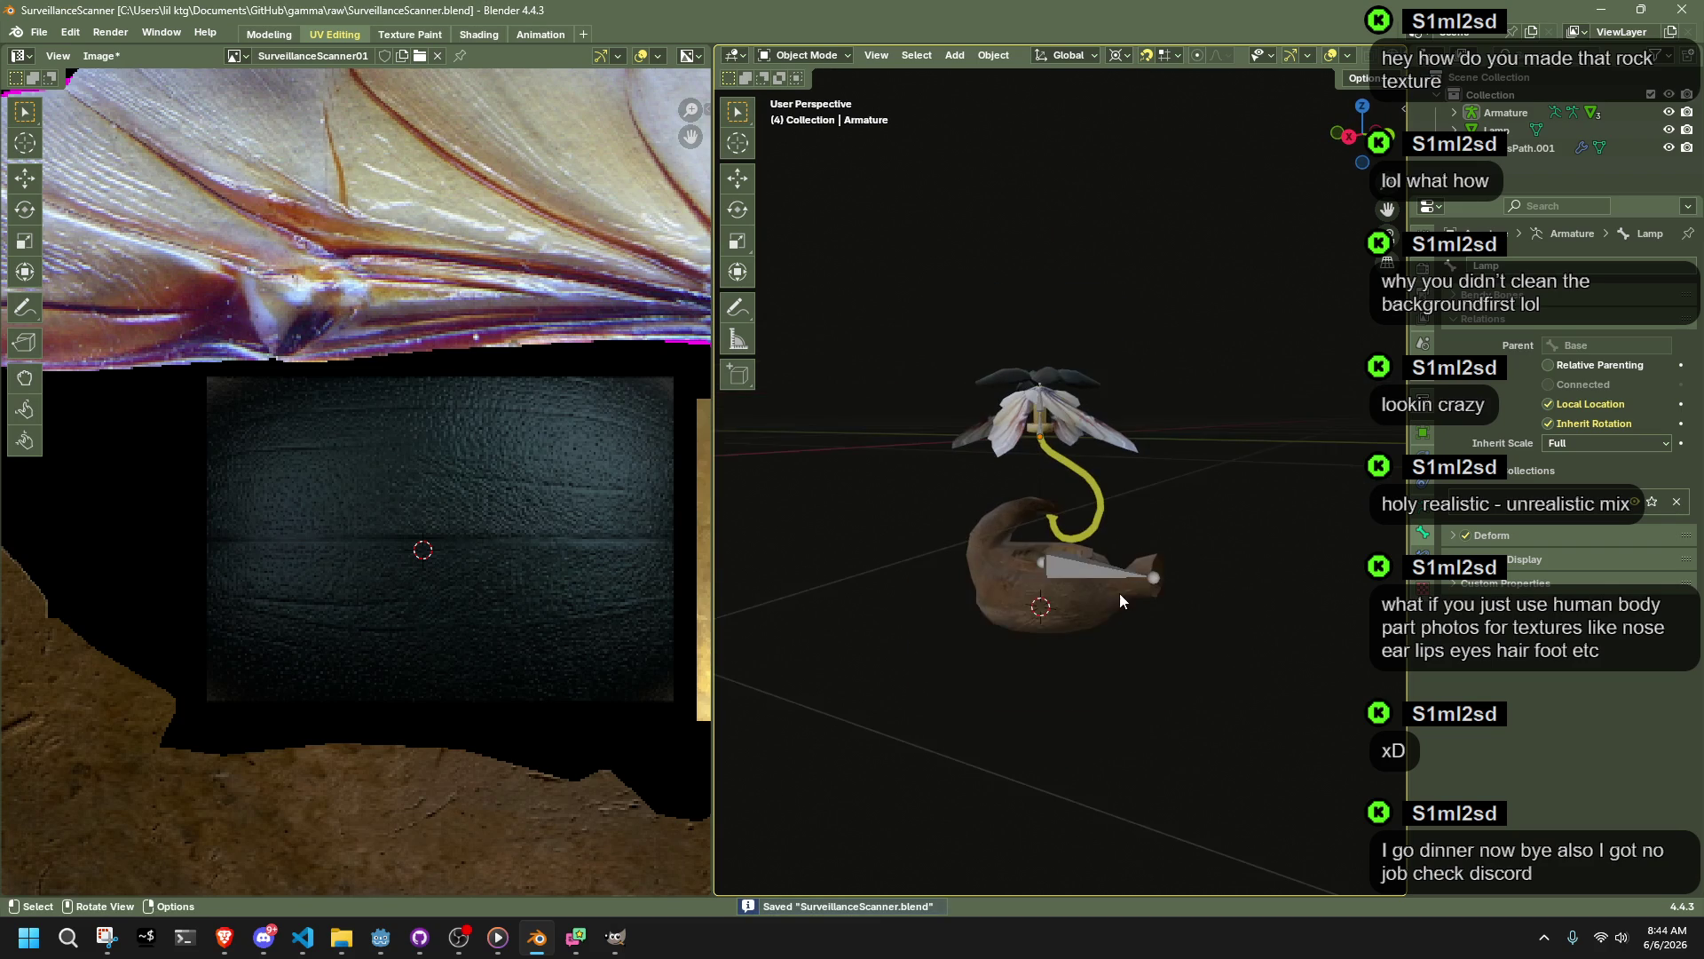
Step: Select the armature, enter Pose Mode and test-move the lamp bone, including along Y
left_click(1096, 570)
left_click(803, 55)
left_click(831, 105)
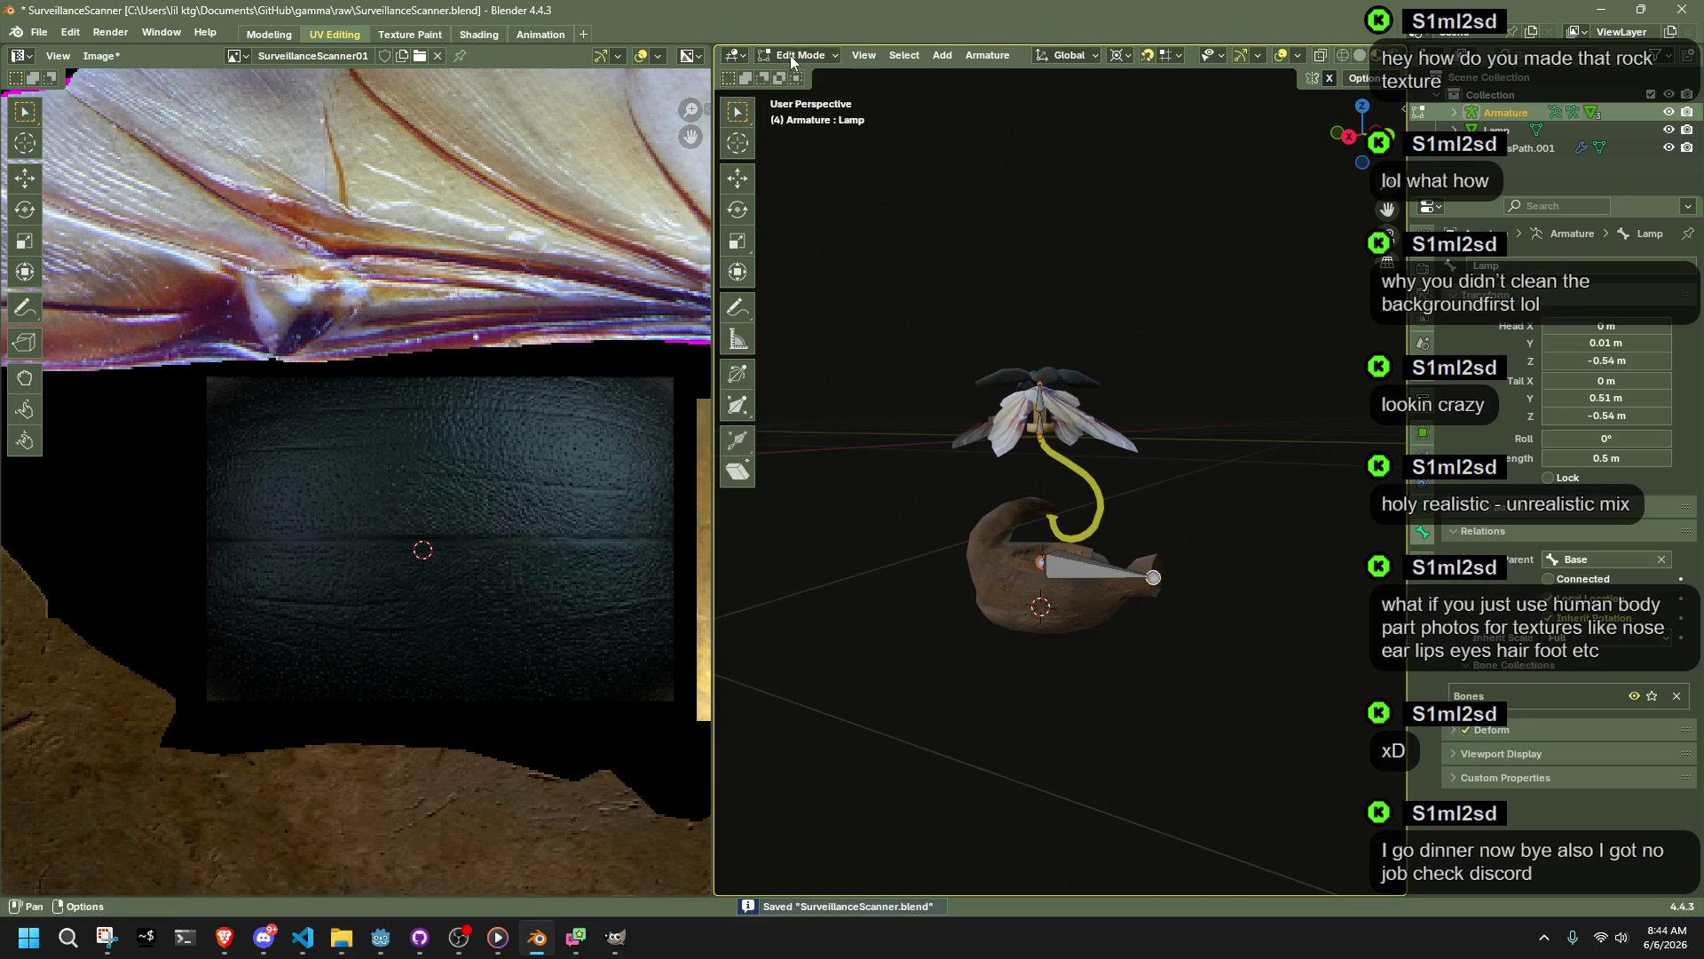
left_click(803, 55)
left_click(807, 114)
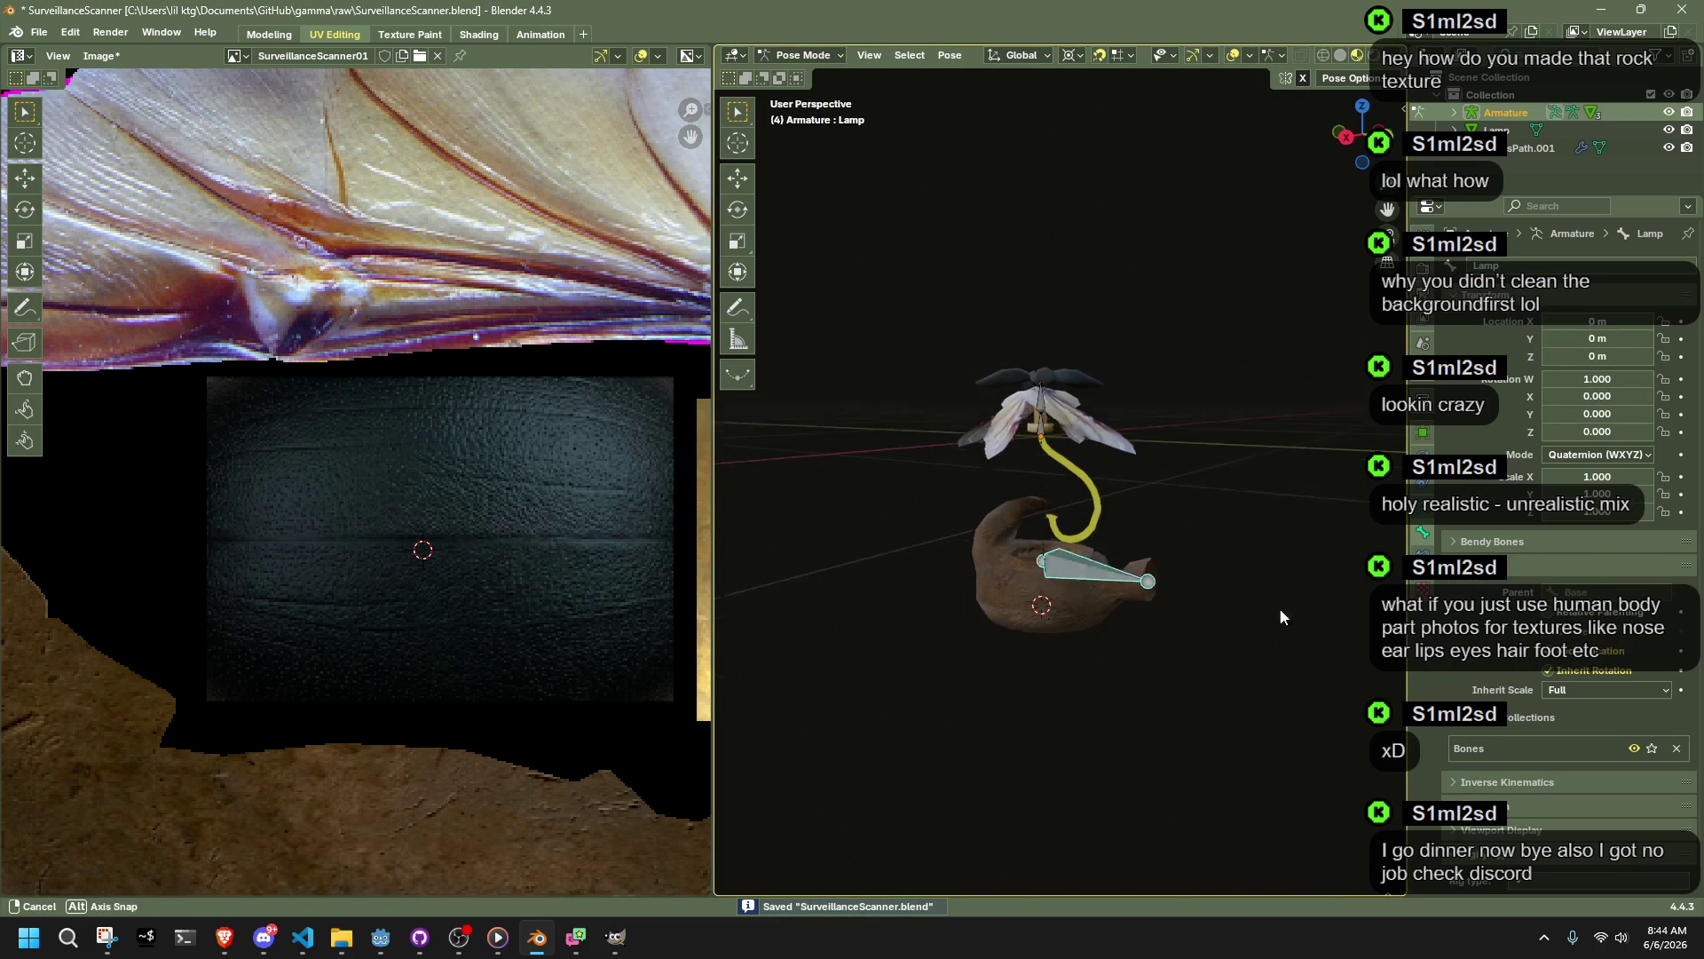
key("g")
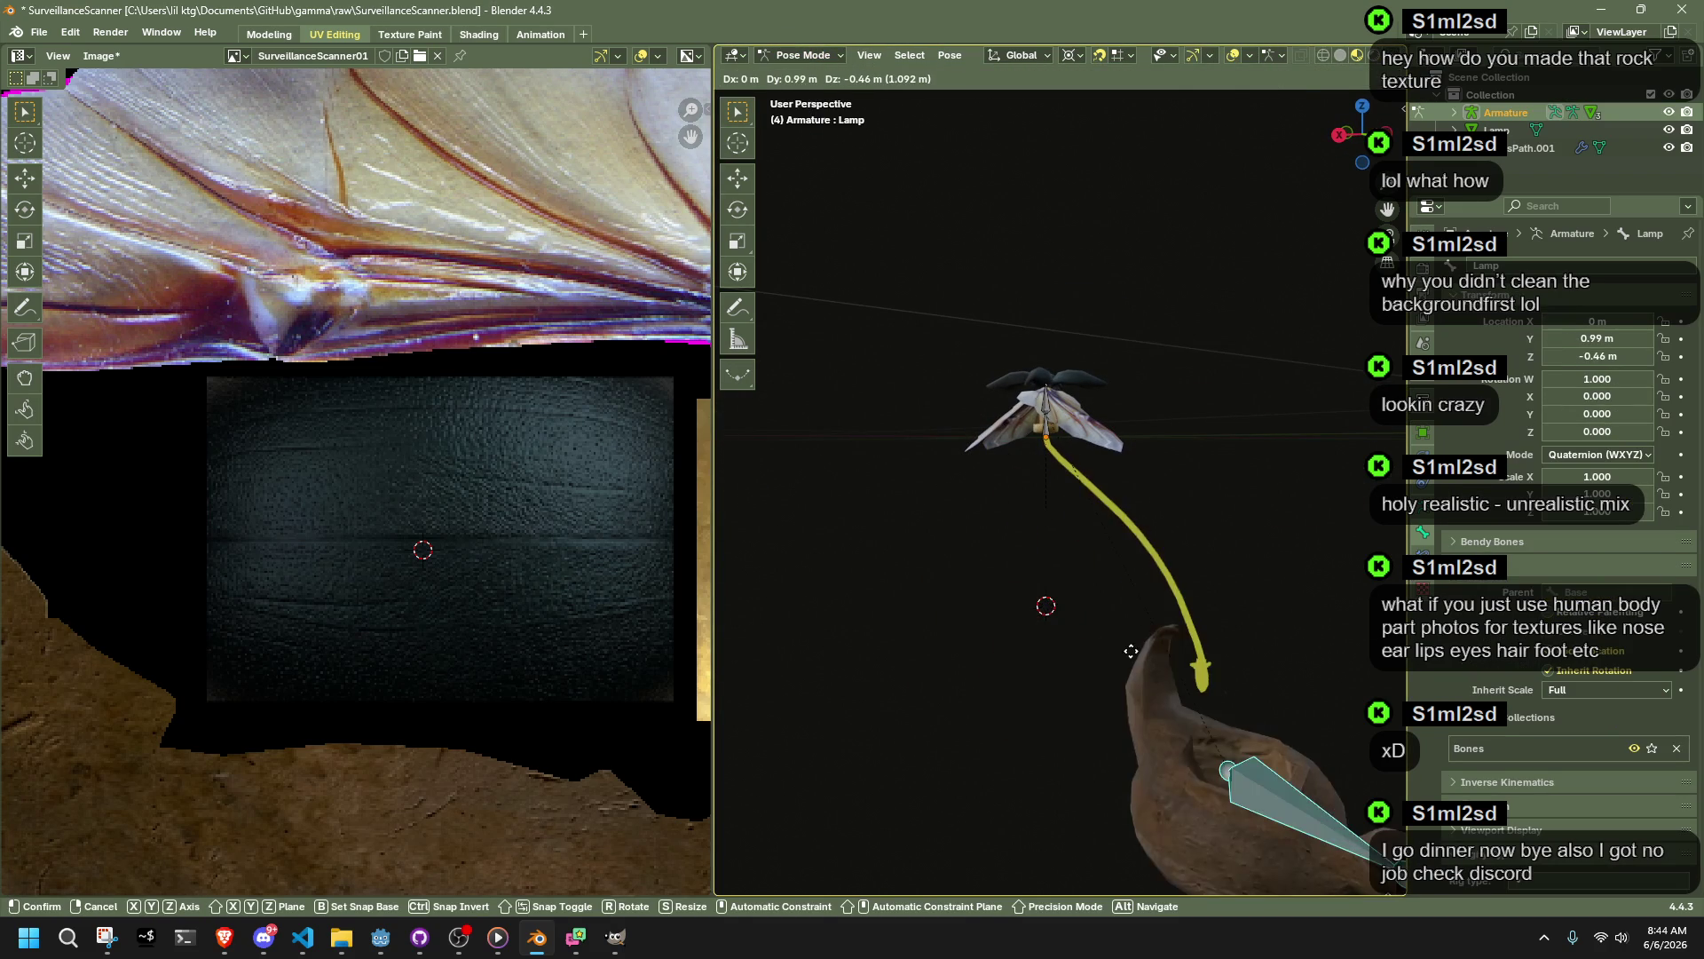
left_click(1117, 626)
key("g")
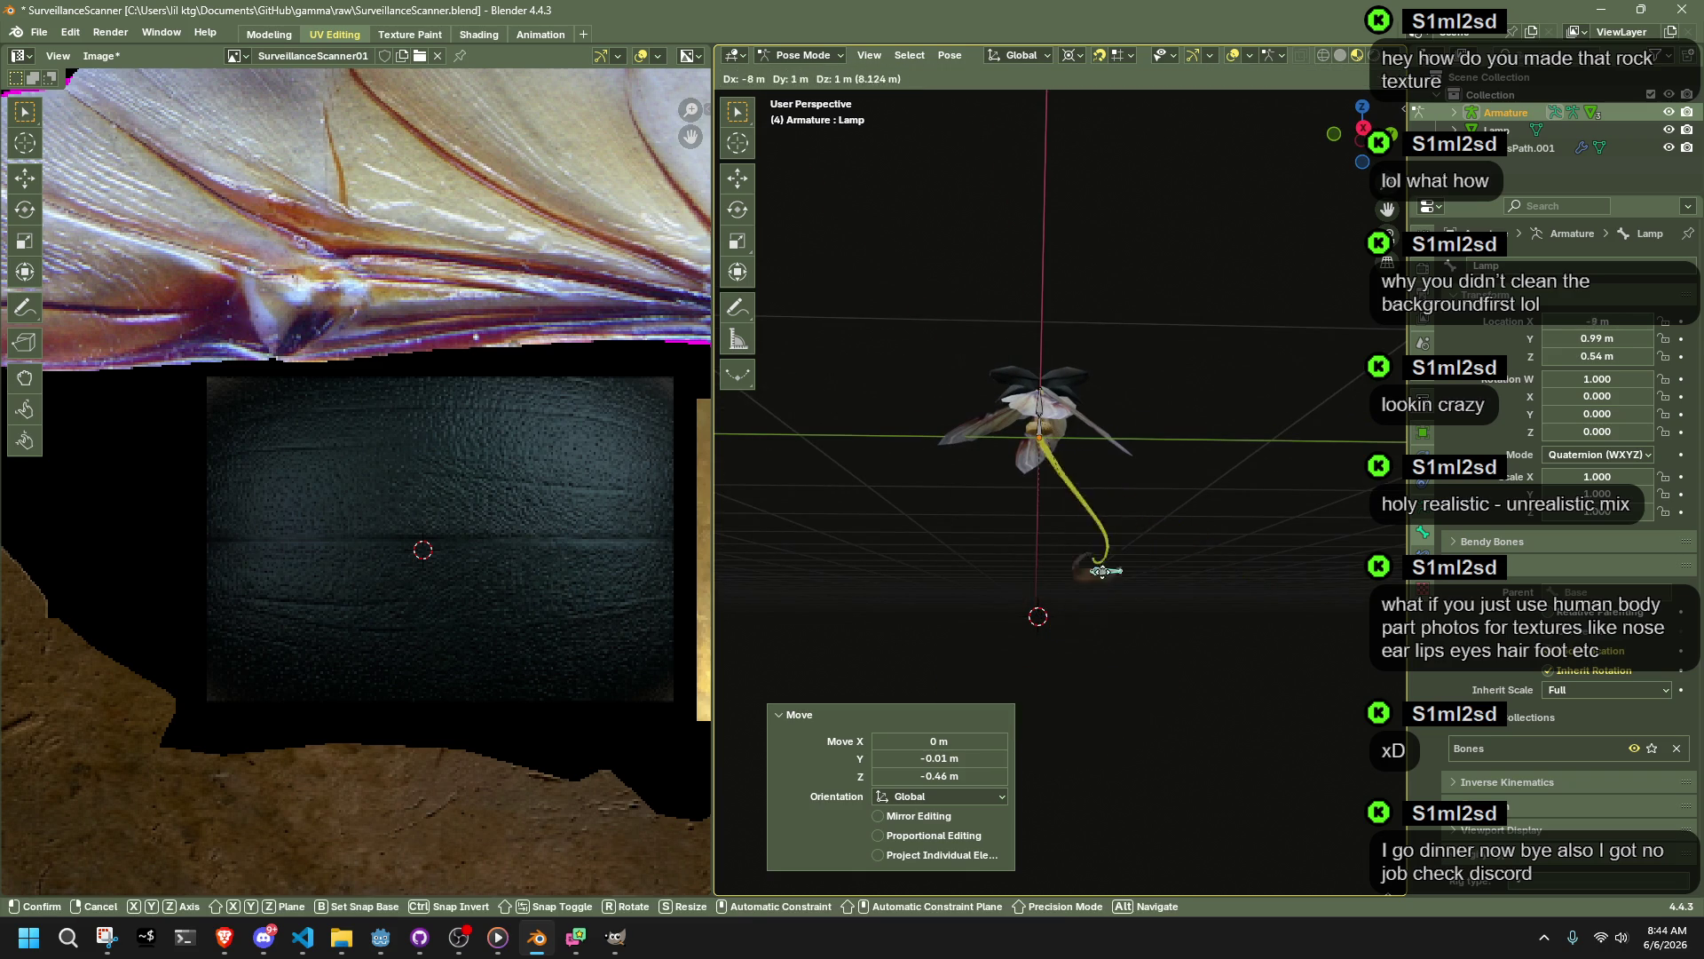
key("y")
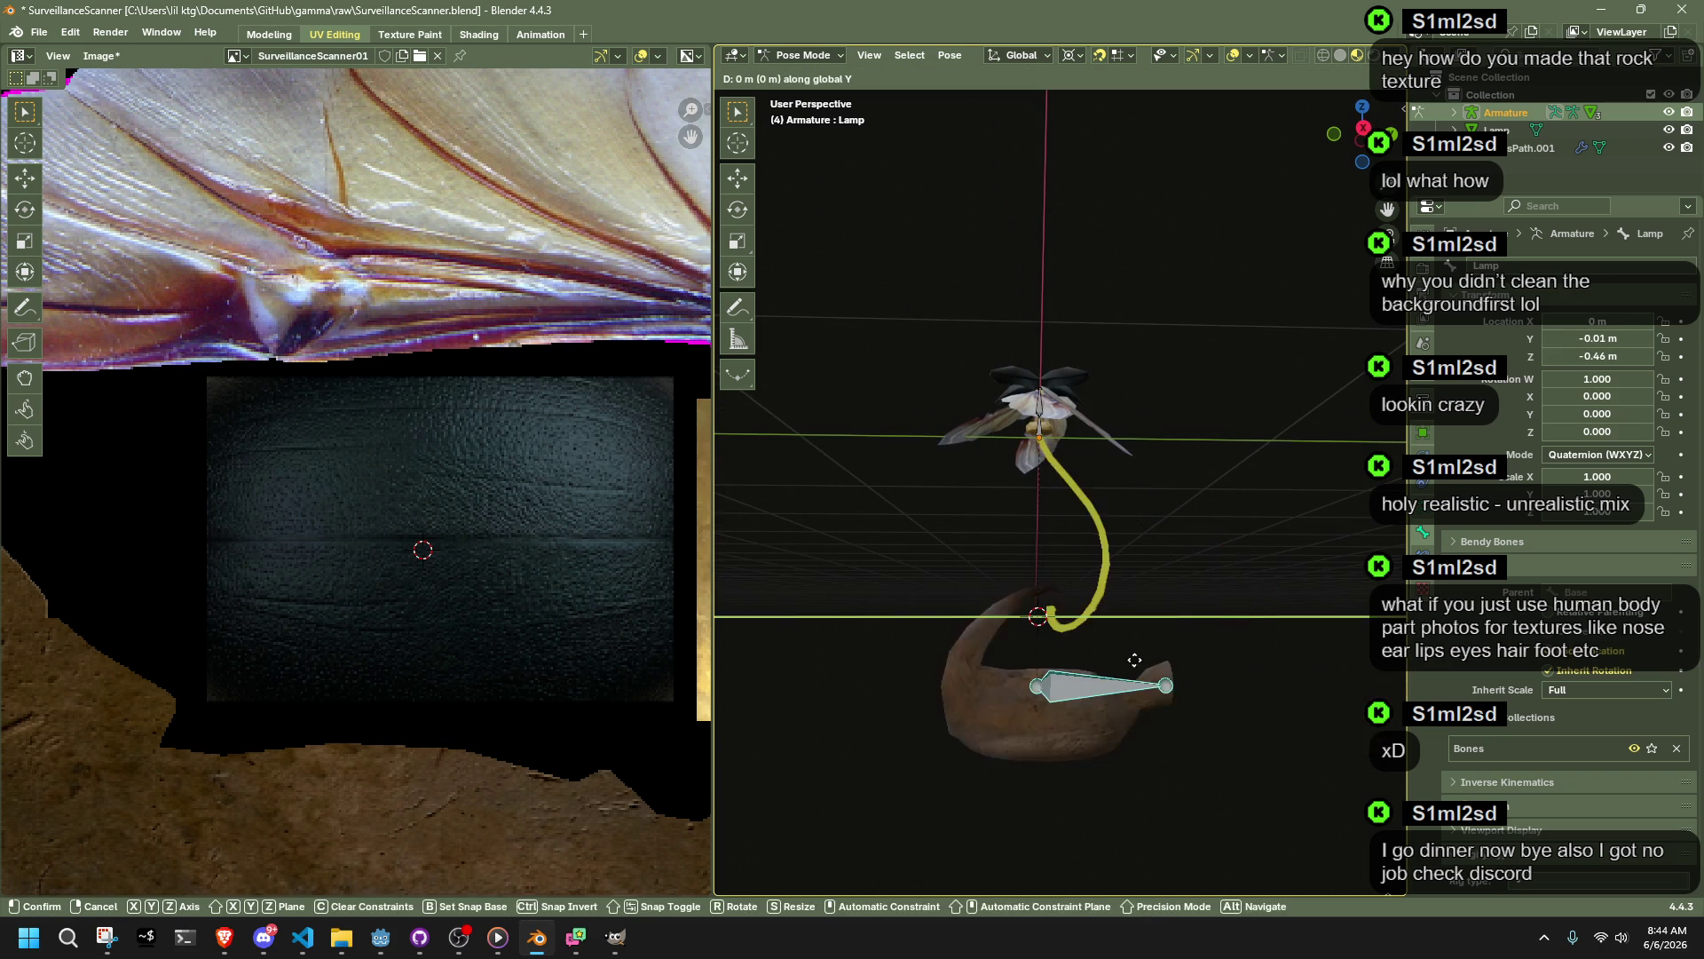
left_click(1206, 657)
key("ctrl+z")
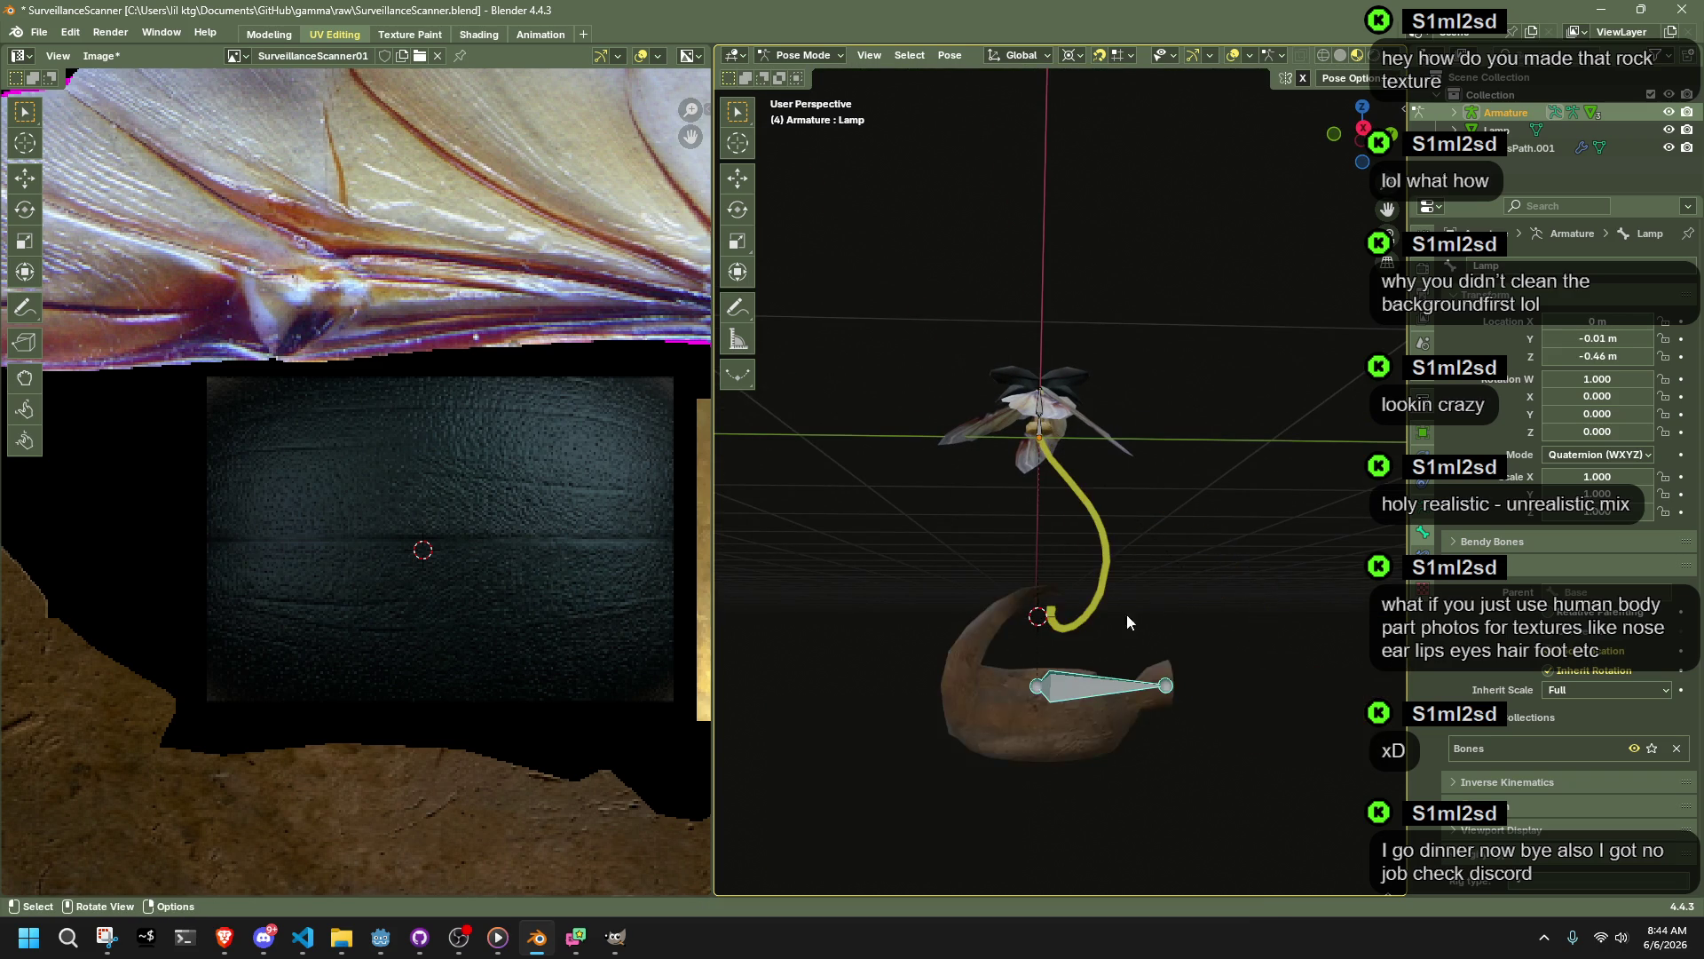
Step: Clear all the lamp bone's pose transforms via Pose > Clear Transform > All and save the file
scroll(1132, 611, "up", 2)
left_click(1320, 518)
mouse_move(1321, 518)
middle_mouse_down()
mouse_move(1264, 614)
mouse_move(1180, 647)
mouse_move(1036, 673)
mouse_move(873, 652)
middle_mouse_up()
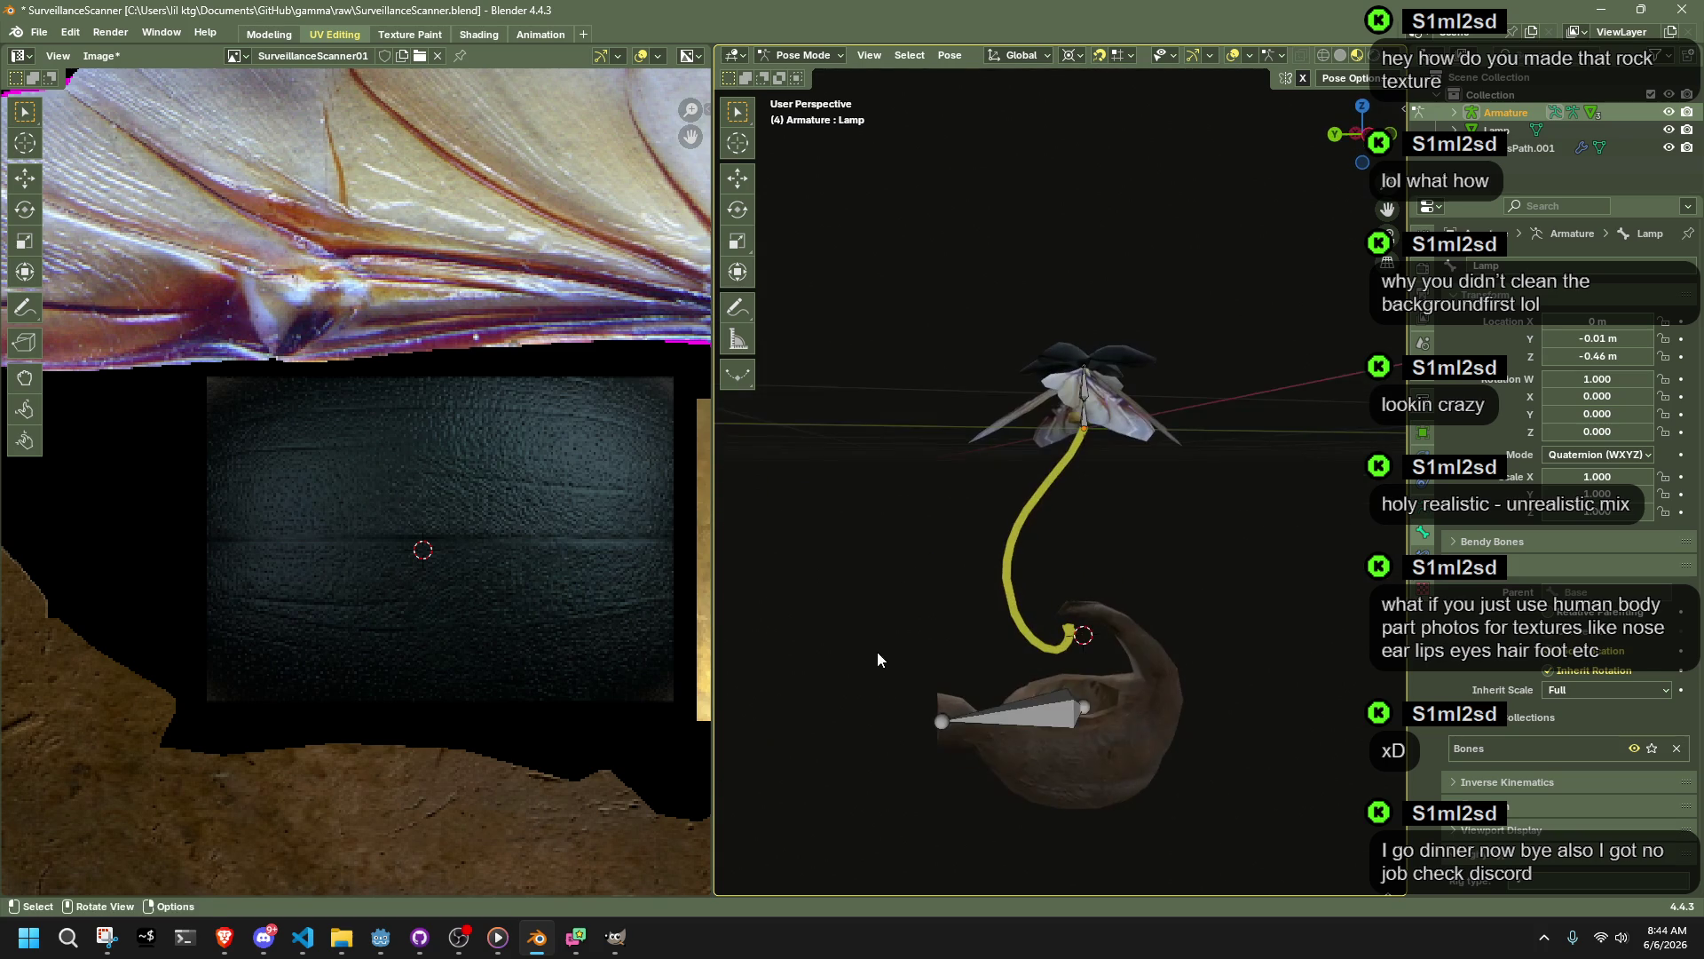
left_click(950, 55)
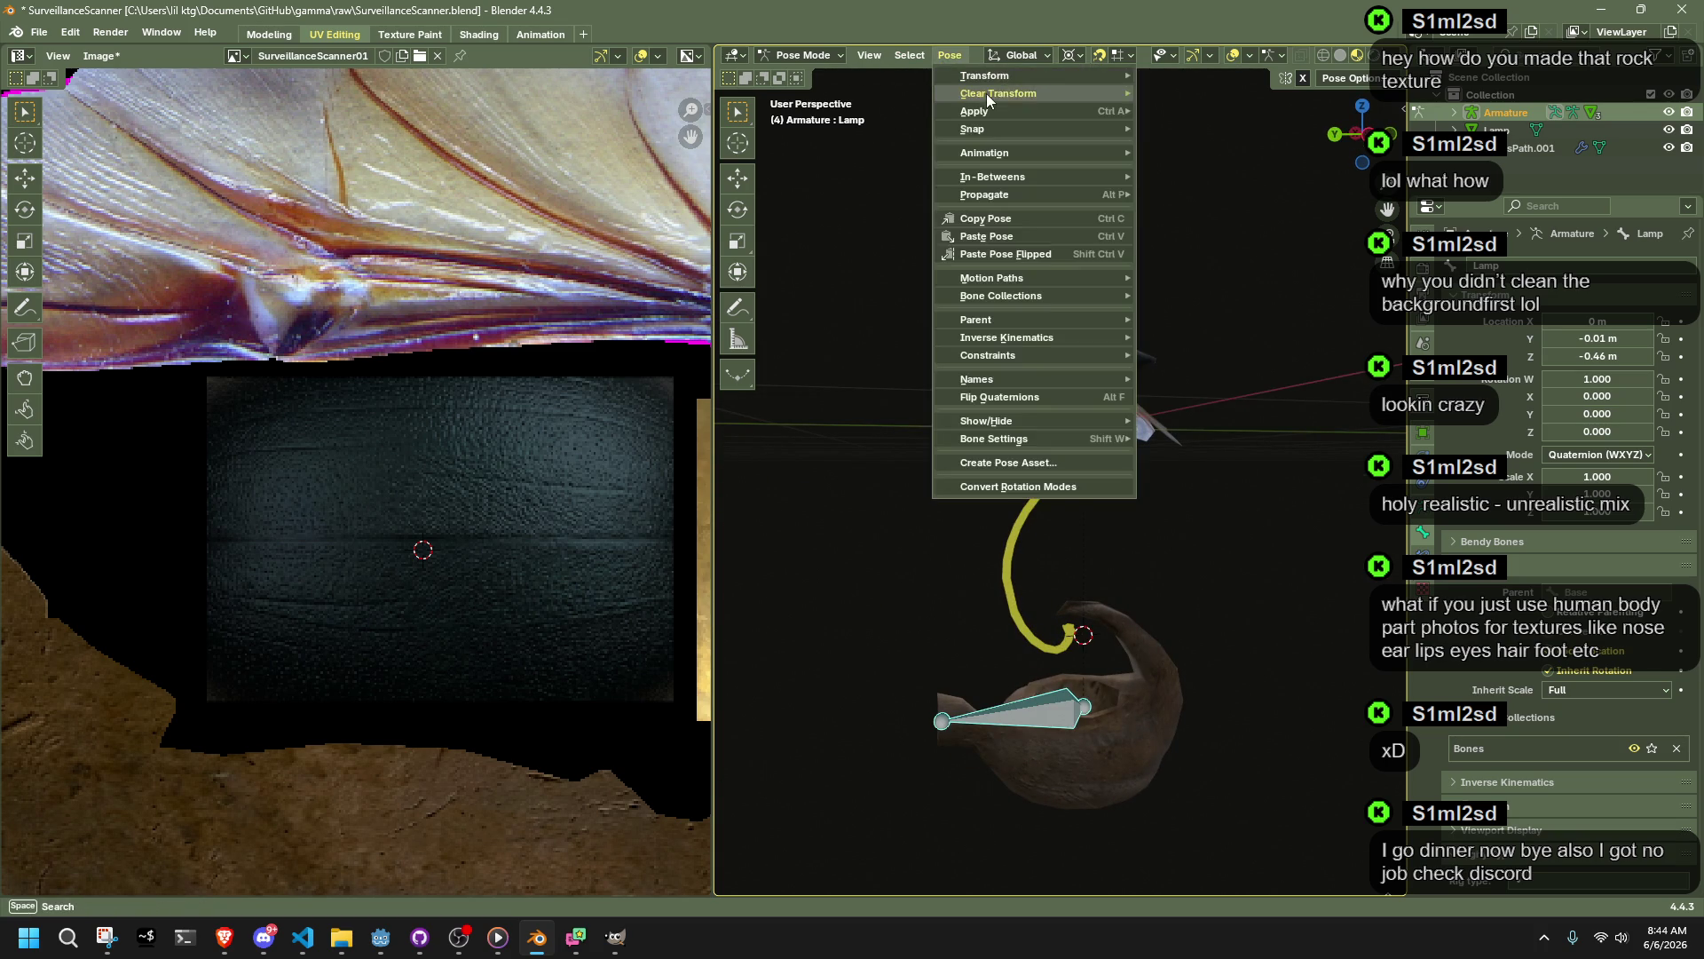
left_click(1218, 98)
mouse_move(1298, 486)
middle_mouse_down()
mouse_move(1129, 618)
mouse_move(1381, 602)
middle_mouse_up()
key("ctrl+s")
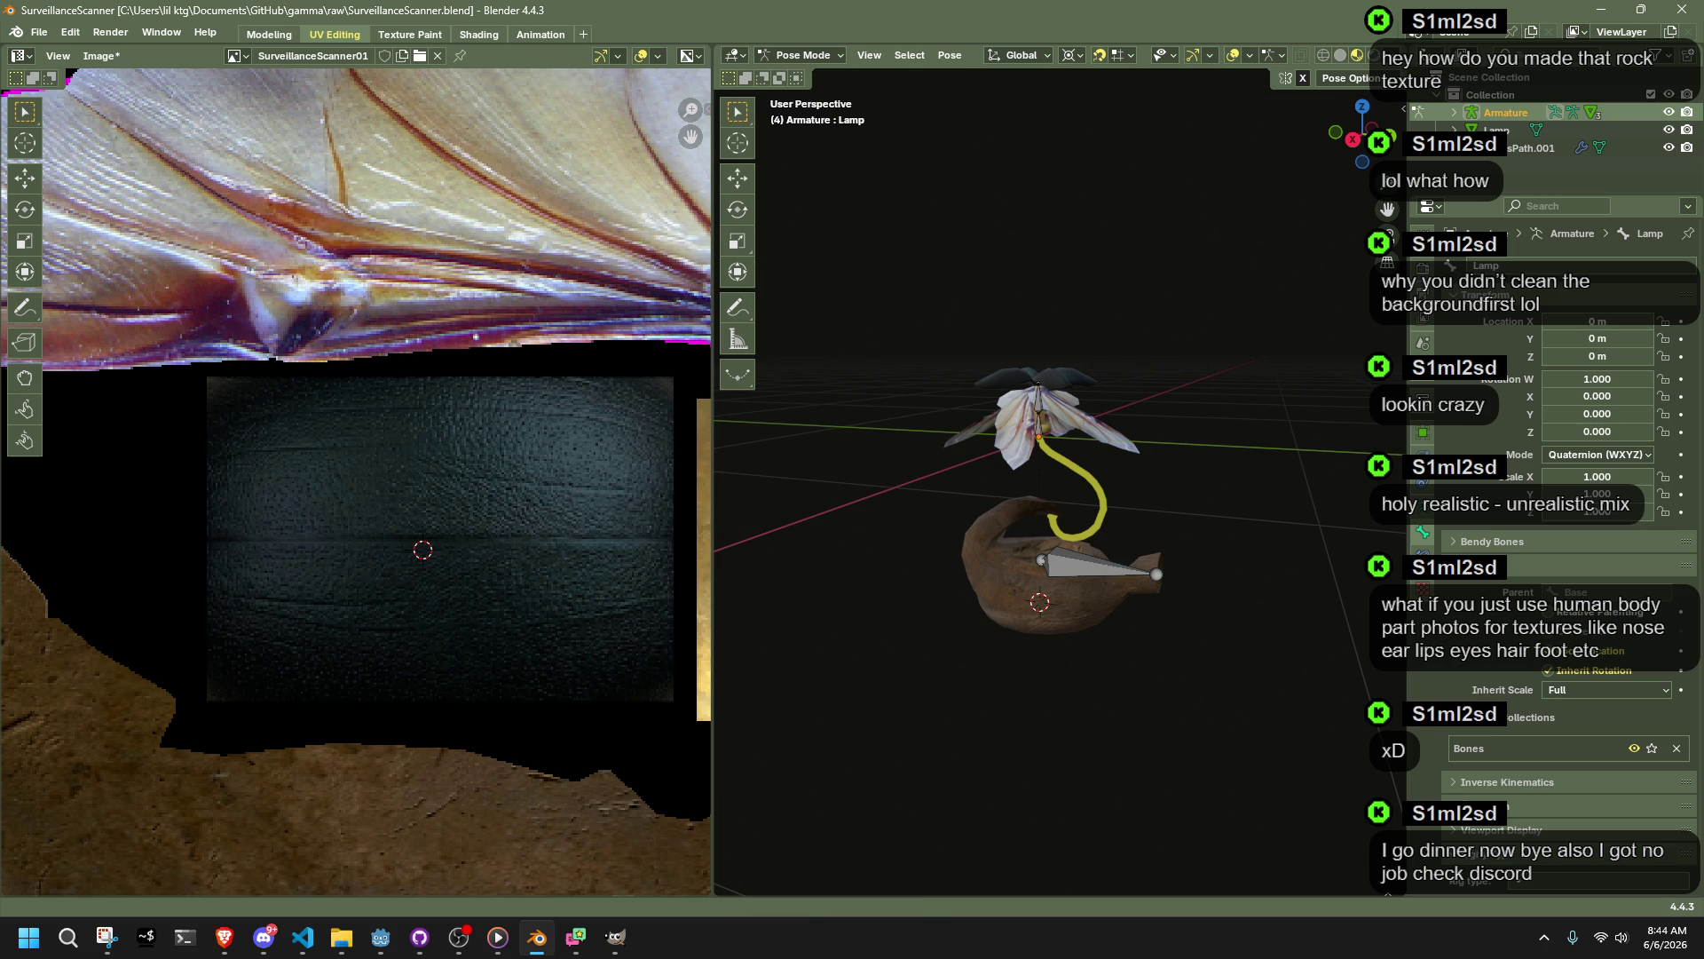
key("alt+Tab")
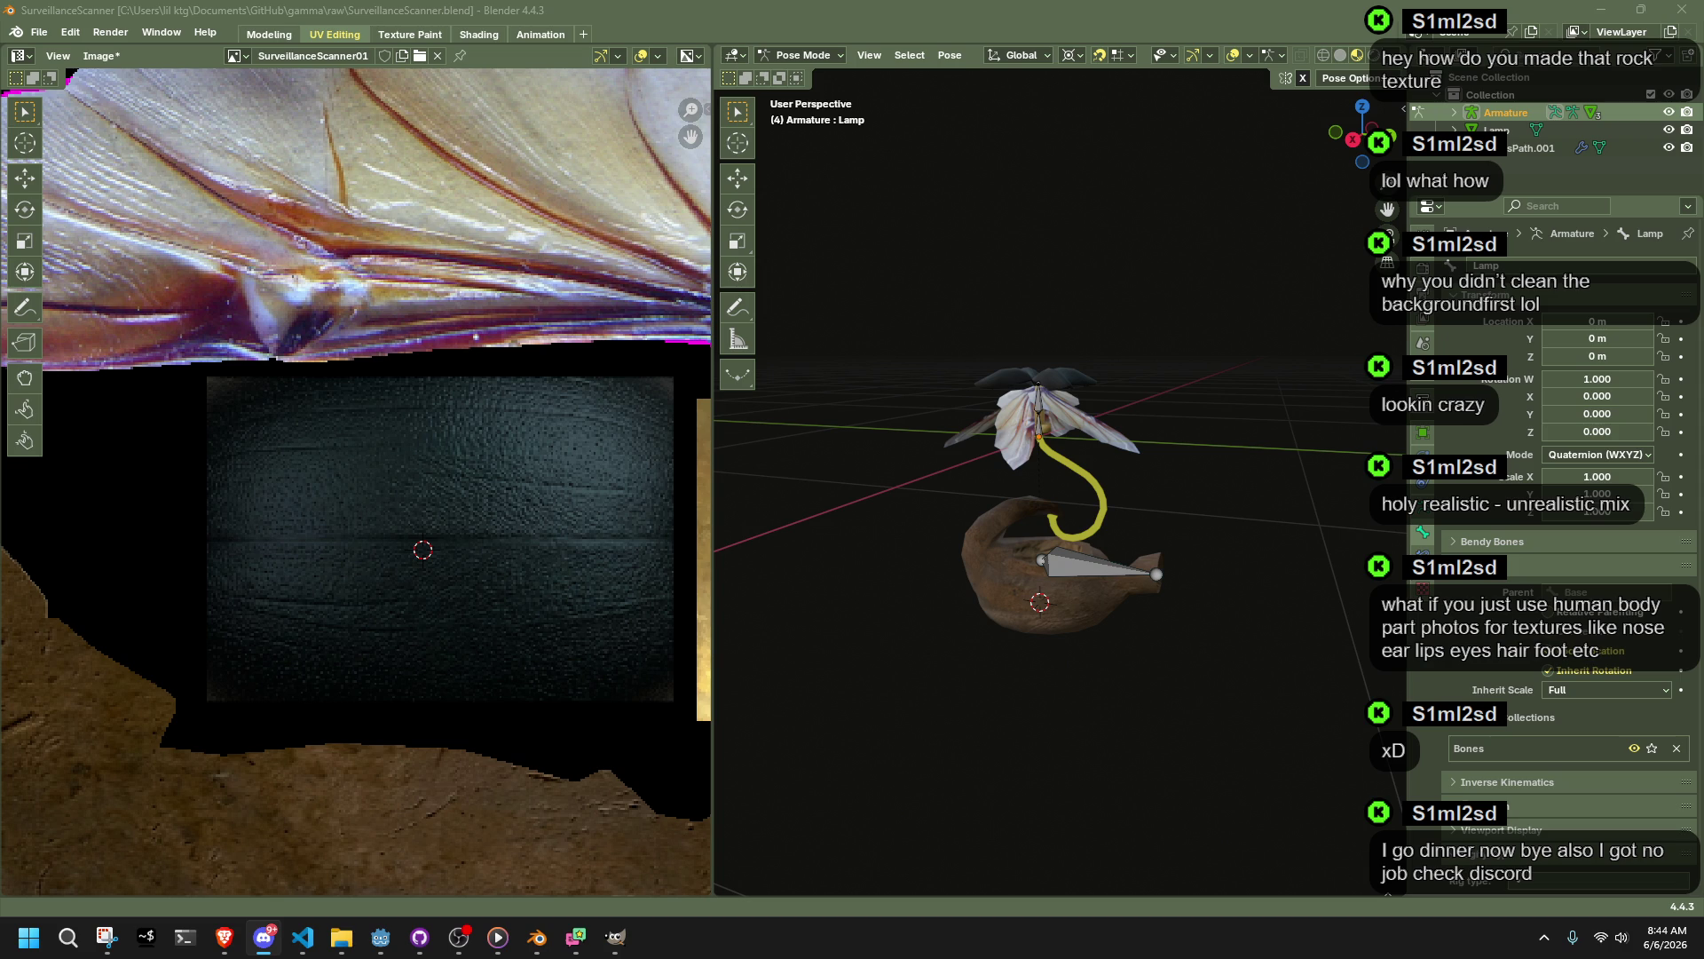